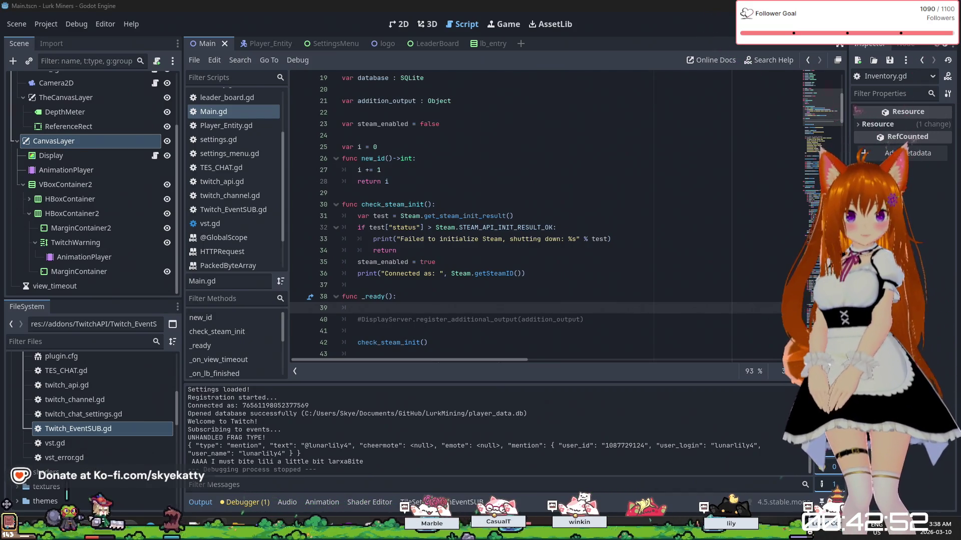
# Switch to the browser showing the Steamworks achievements edit page.
pyautogui.hotkey('alt', 'Tab')
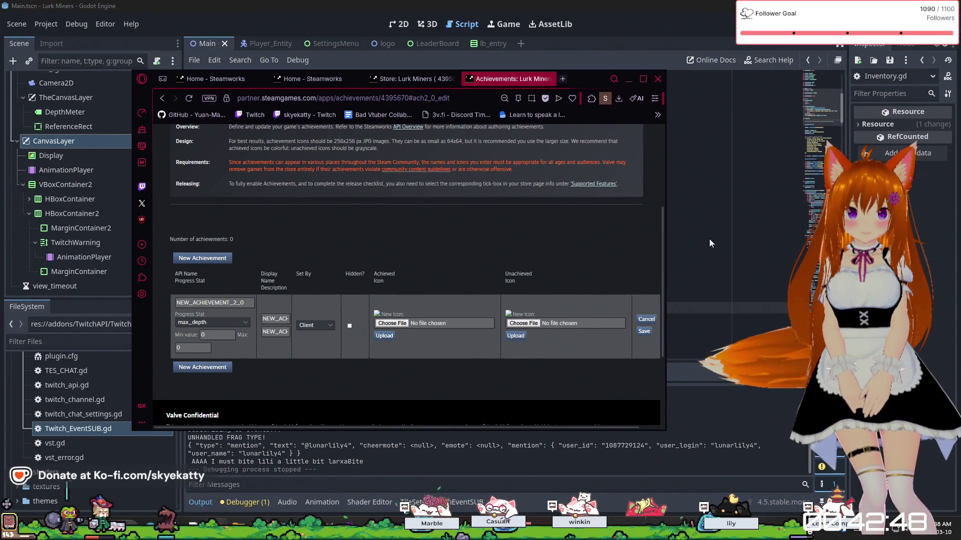
# Widen the browser and scroll until the new achievement row's empty icon slots are visible.
pyautogui.moveTo(665, 244); pyautogui.dragTo(842, 243)
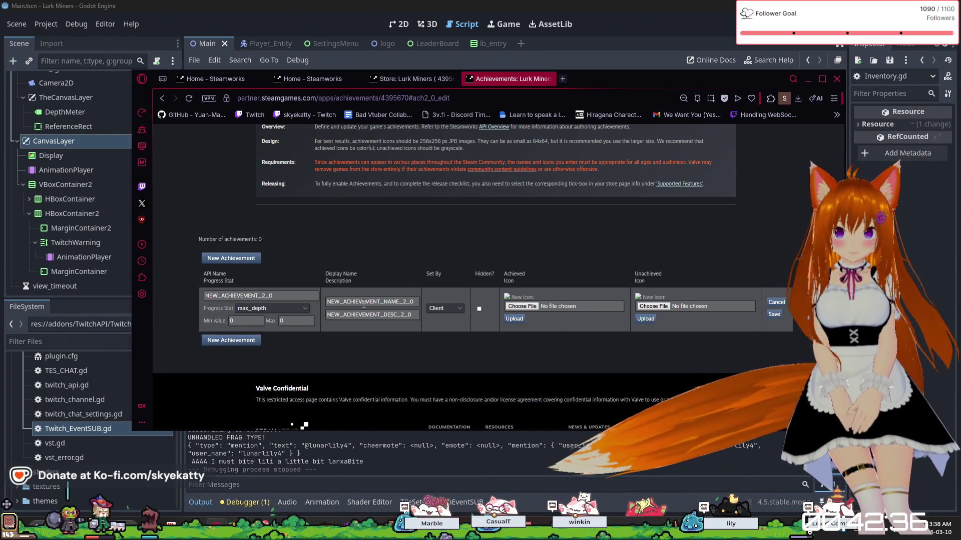
pyautogui.scroll(-1, 359, 296)
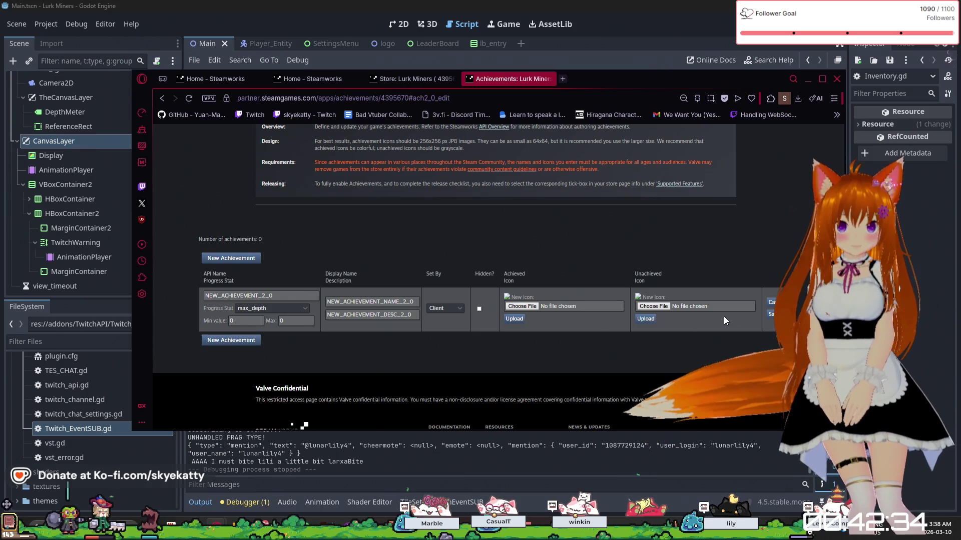
pyautogui.scroll(-1, 532, 206)
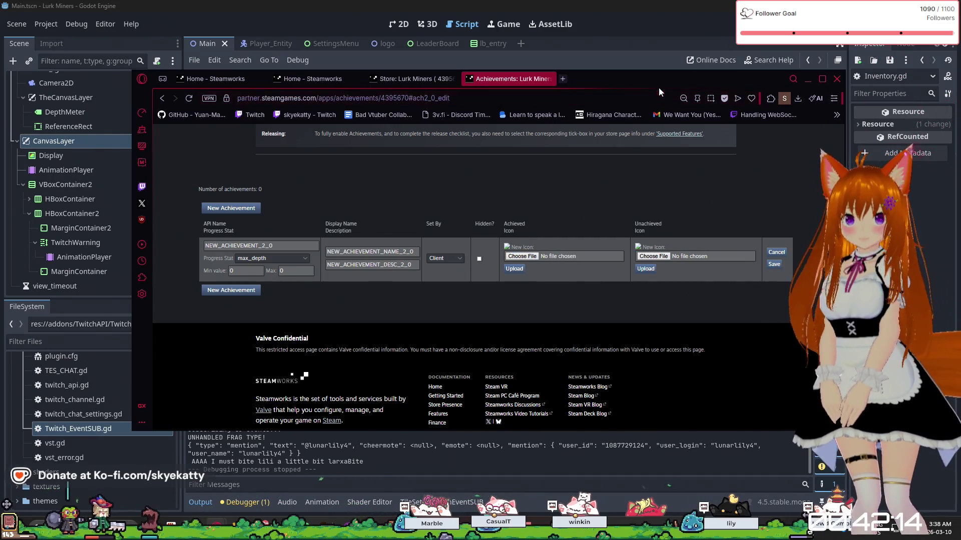
# Minimize the browser to uncover Godot's Main.gd script editor.
pyautogui.click(640, 64)
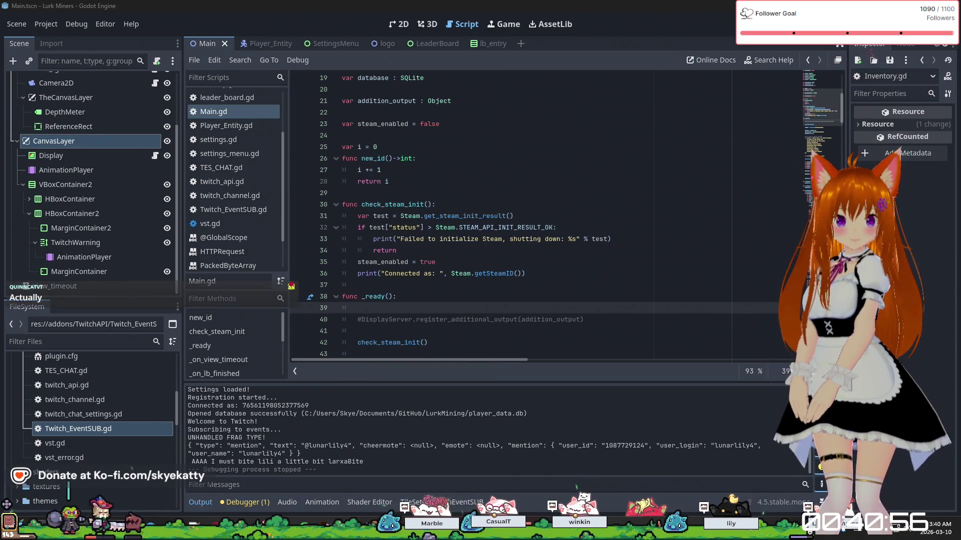
# Switch to GIMP and undo the last change to the brown banner.
pyautogui.hotkey('alt', 'Tab')
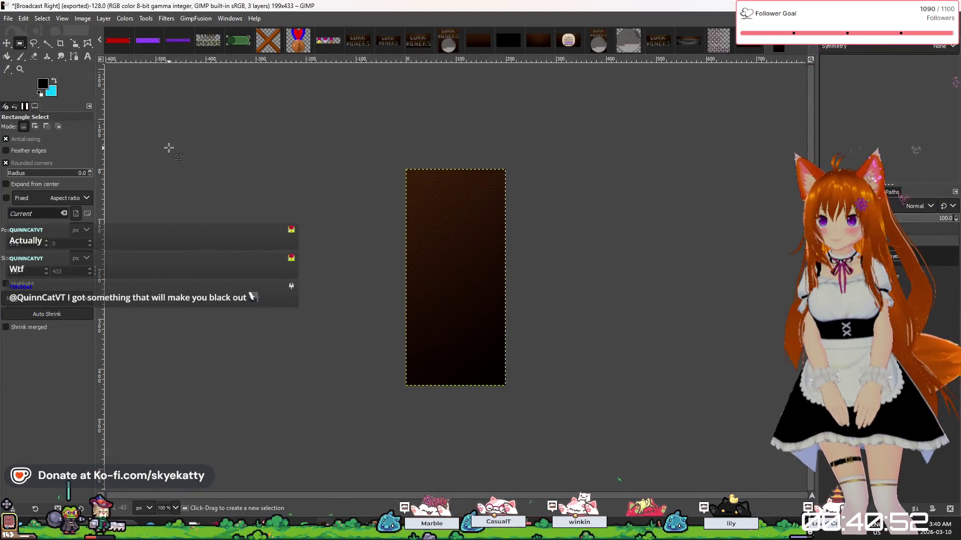
pyautogui.press('shift')
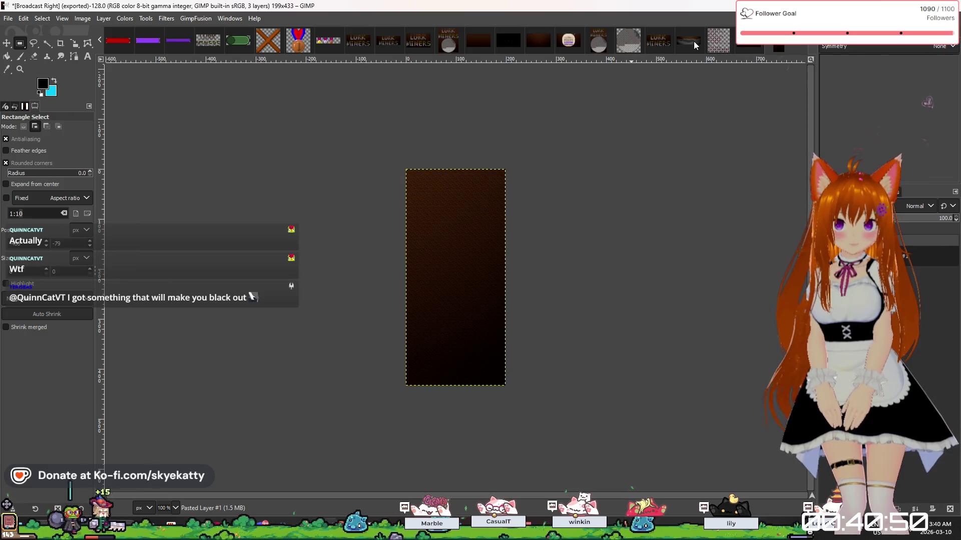
pyautogui.click(24, 18)
pyautogui.click(22, 29)
# Create a new 256 × 256 pixel image.
pyautogui.click(8, 18)
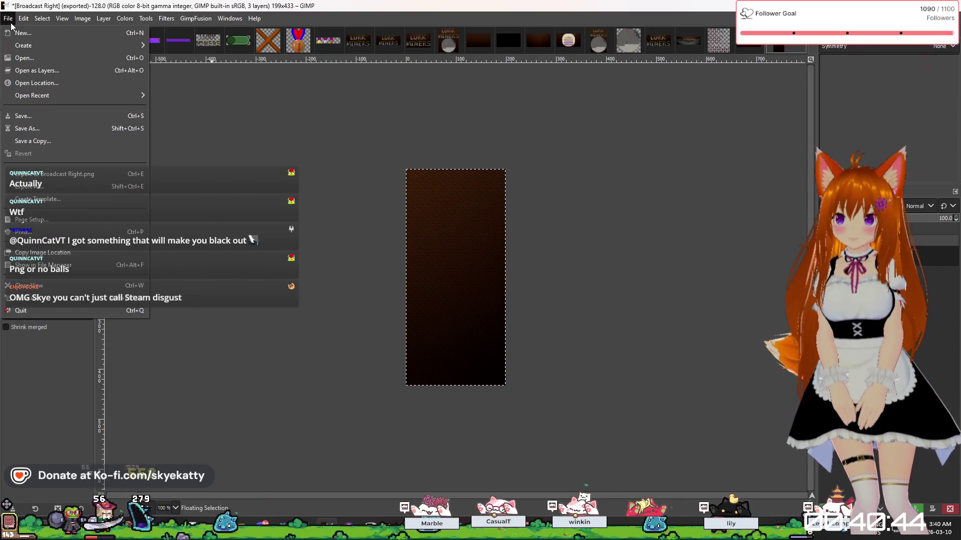
pyautogui.click(20, 26)
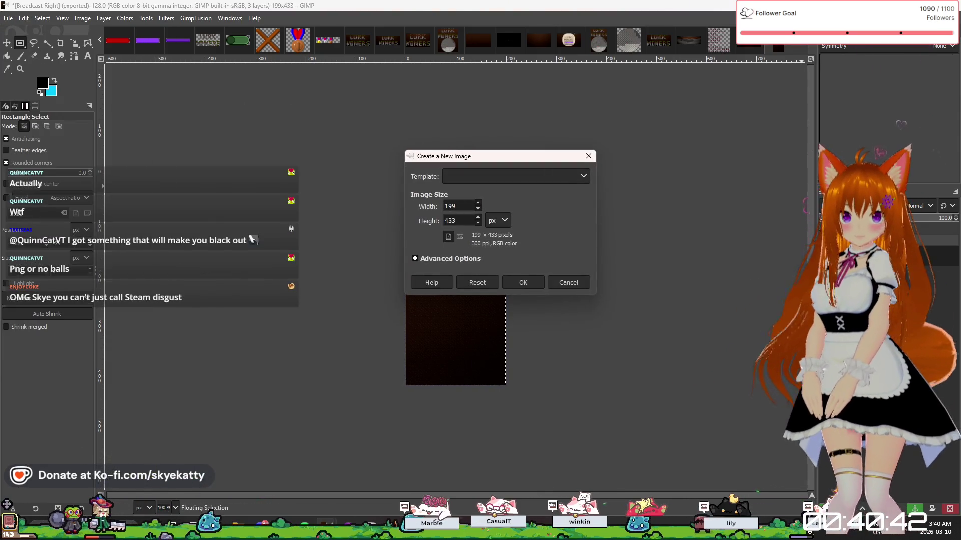
pyautogui.click(908, 528)
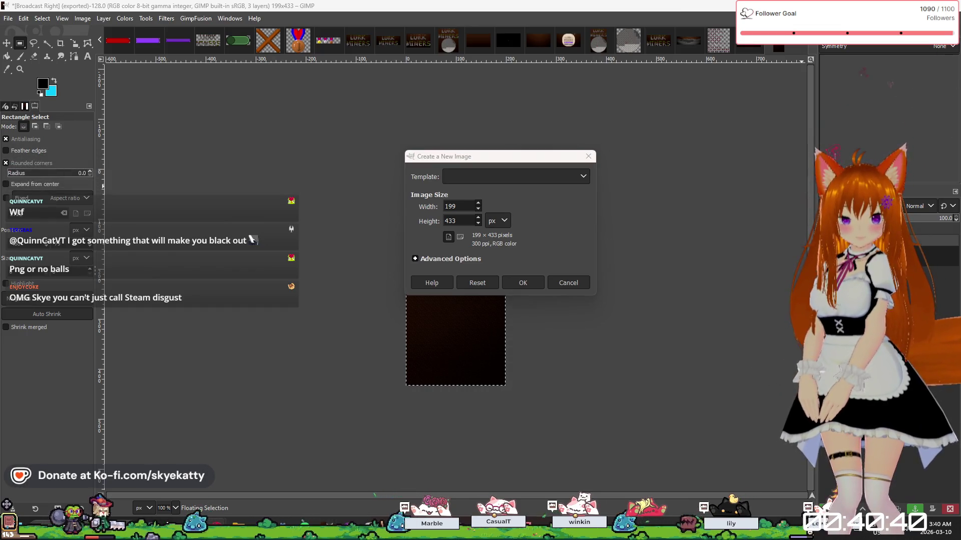
pyautogui.click(528, 182)
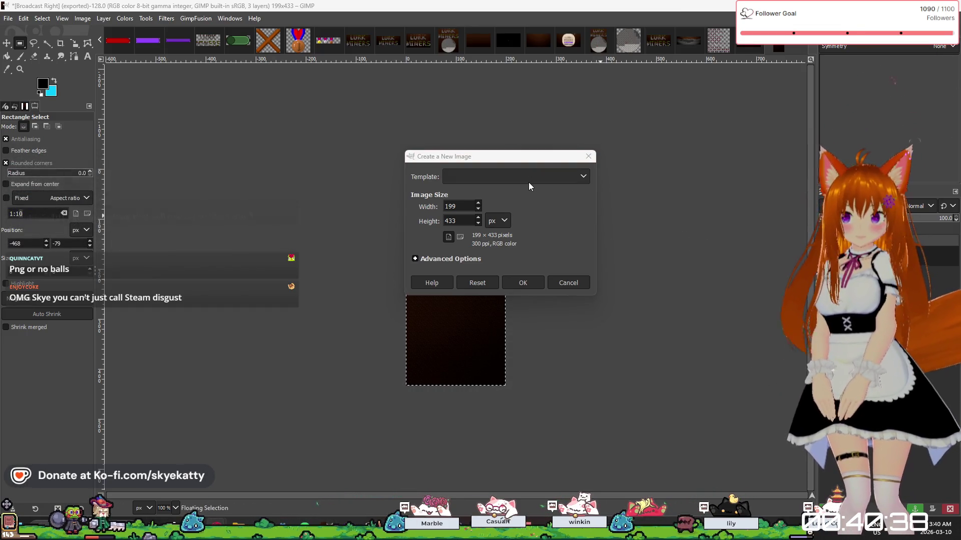
pyautogui.write('256')
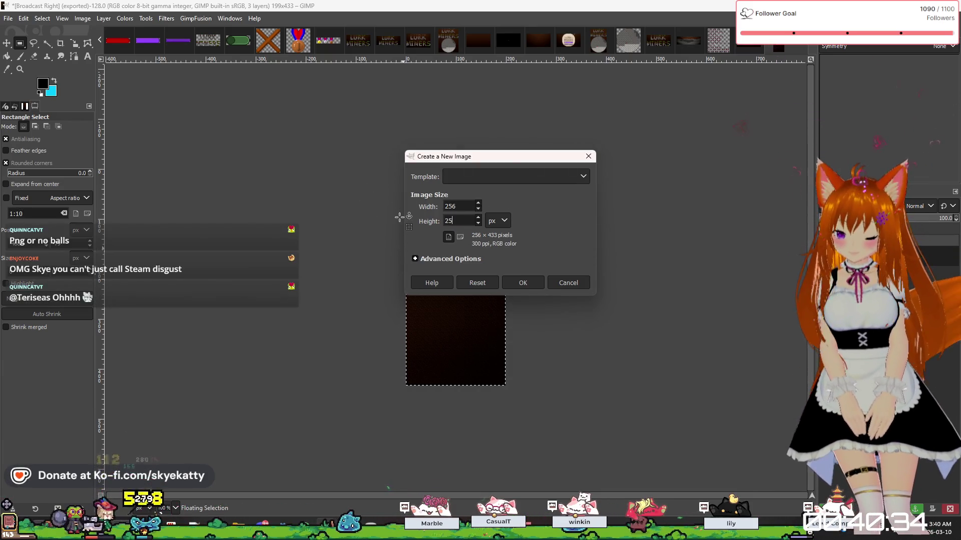
pyautogui.press('Escape')
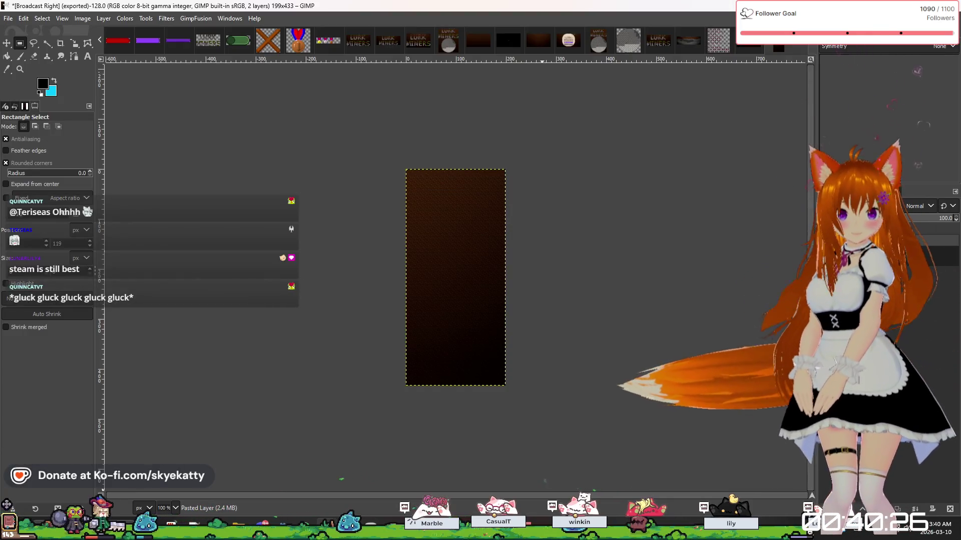
pyautogui.hotkey('ctrl', 'n')
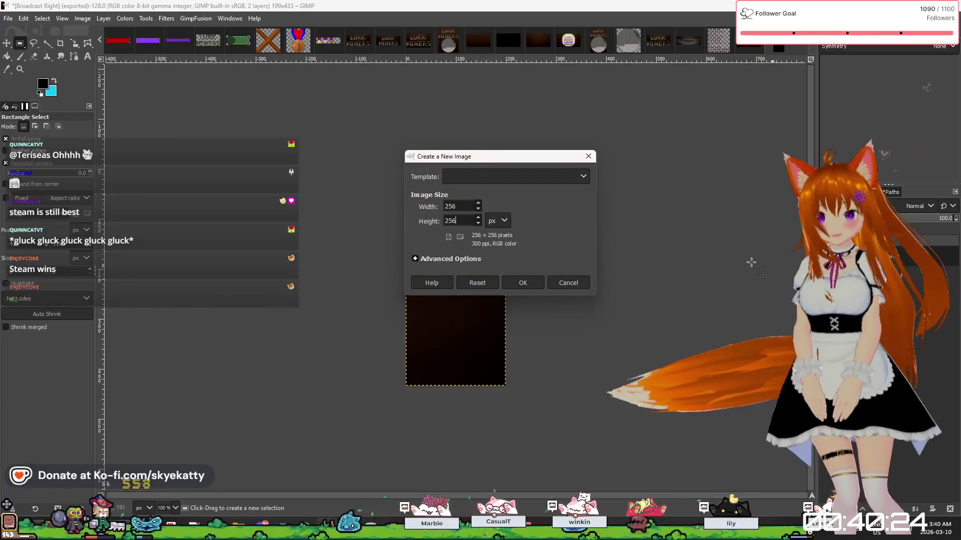
pyautogui.click(521, 284)
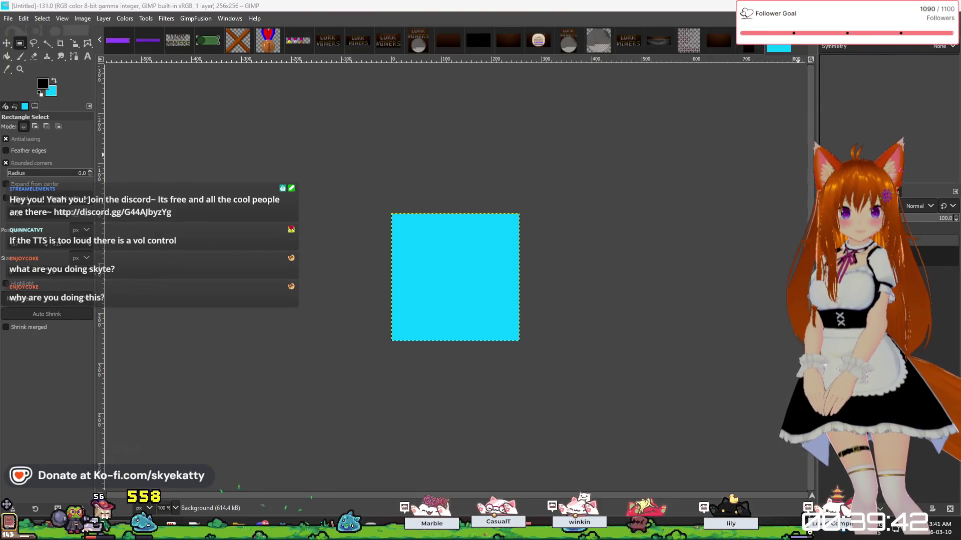
pyautogui.hotkey('alt', 'Tab')
pyautogui.moveTo(554, 82)
pyautogui.mouseDown()
pyautogui.moveTo(419, 85)
pyautogui.moveTo(443, 27)
pyautogui.mouseUp()
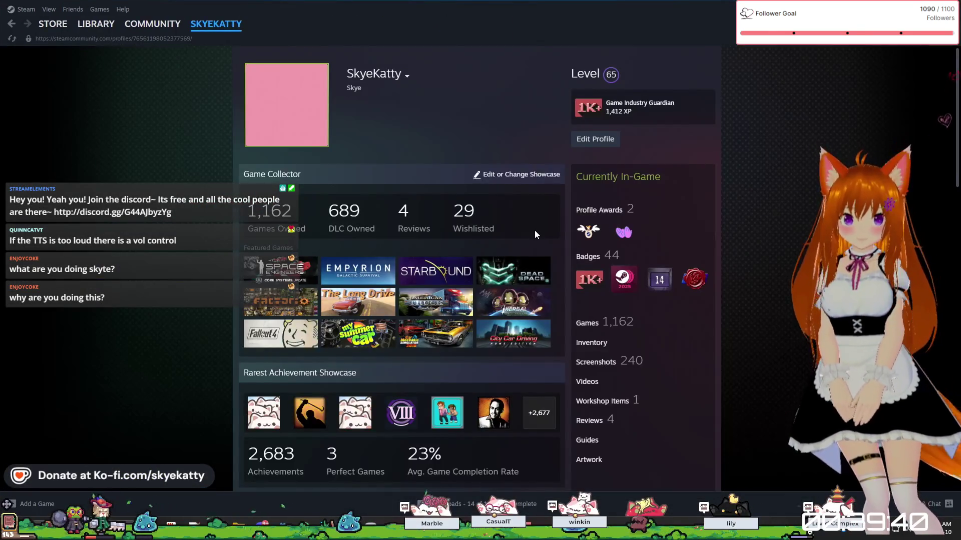
# Open the Bongo Cat achievements stats page in Steam.
pyautogui.scroll(-2, 534, 233)
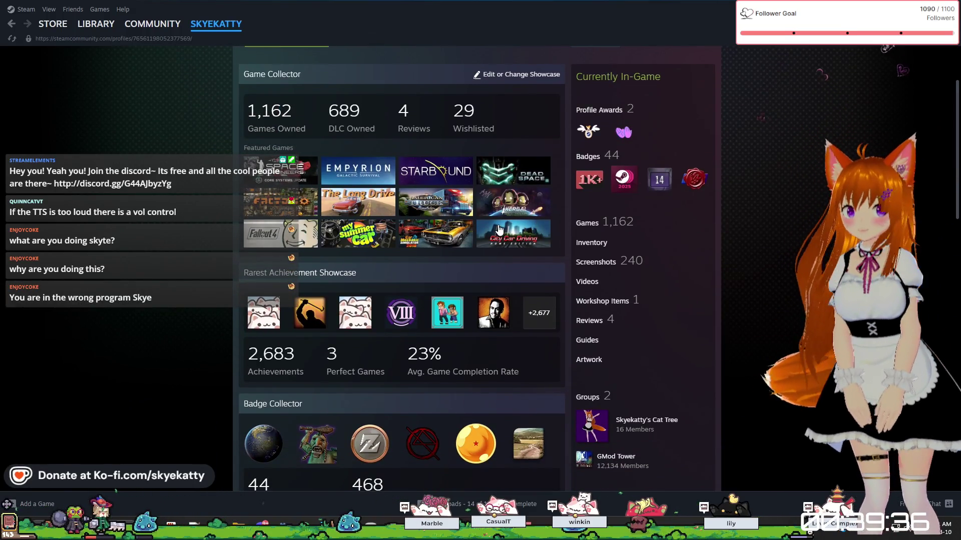
pyautogui.click(266, 319)
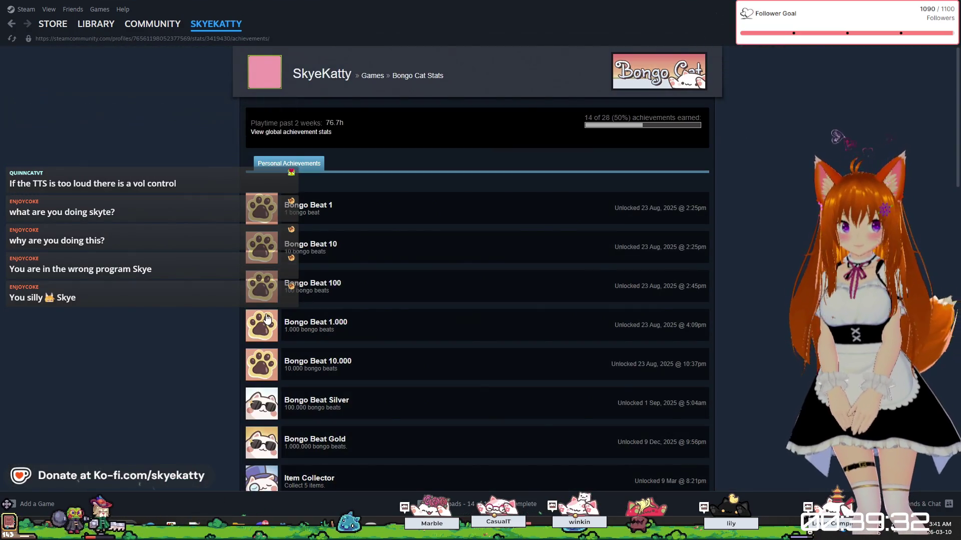
pyautogui.doubleClick(264, 307)
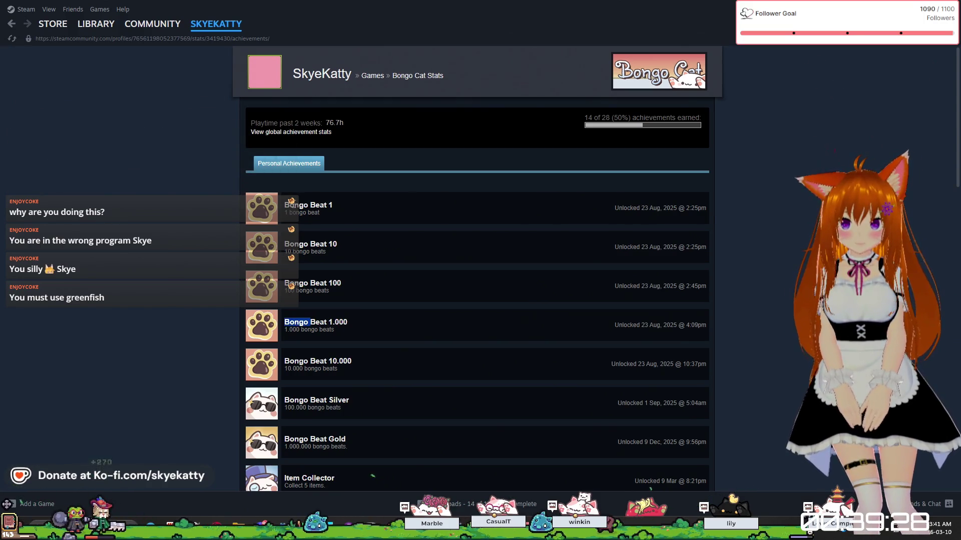
pyautogui.click(409, 193)
# Scroll through the Bongo Cat achievement icons, then return to Godot.
pyautogui.scroll(-1, 301, 205)
pyautogui.scroll(-15, 302, 204)
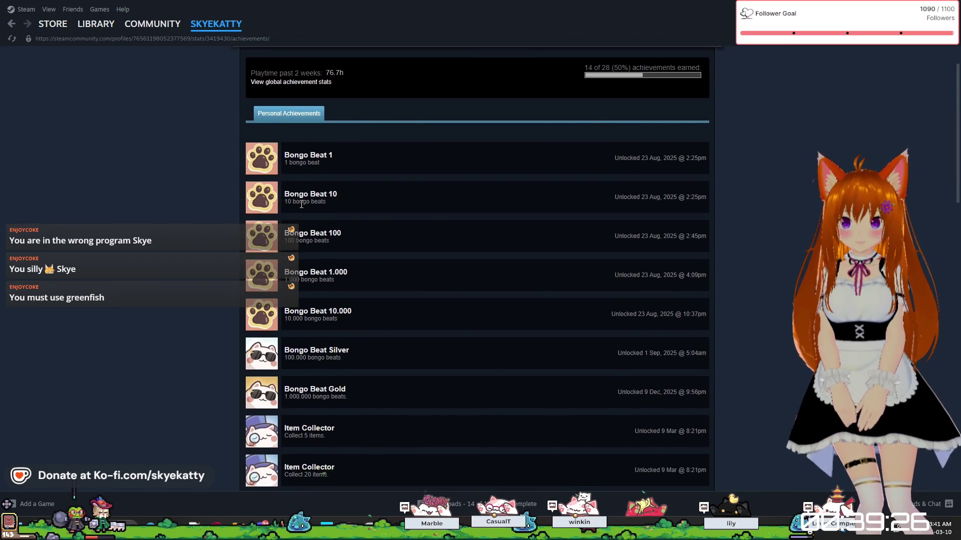
pyautogui.scroll(3, 293, 218)
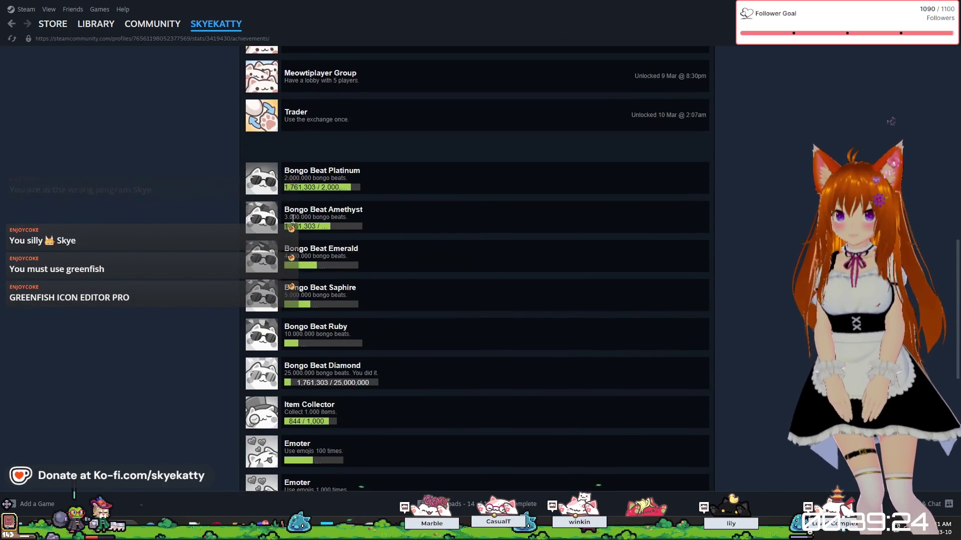
pyautogui.scroll(-4, 301, 203)
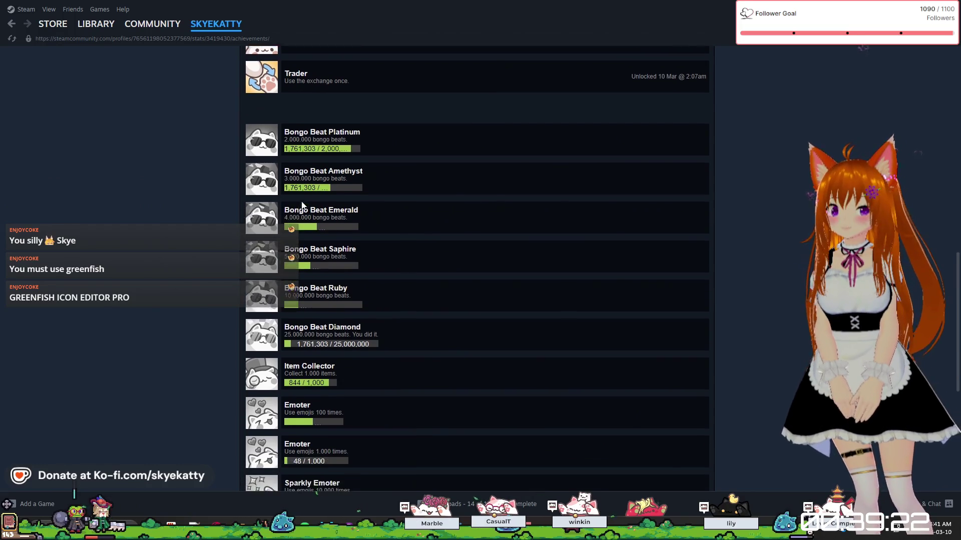
pyautogui.scroll(-3, 289, 266)
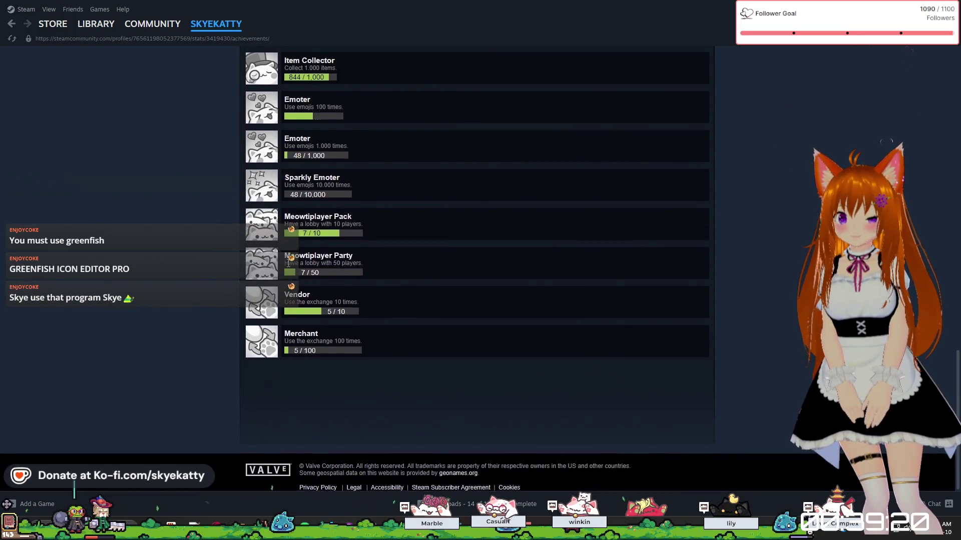
pyautogui.scroll(6, 270, 208)
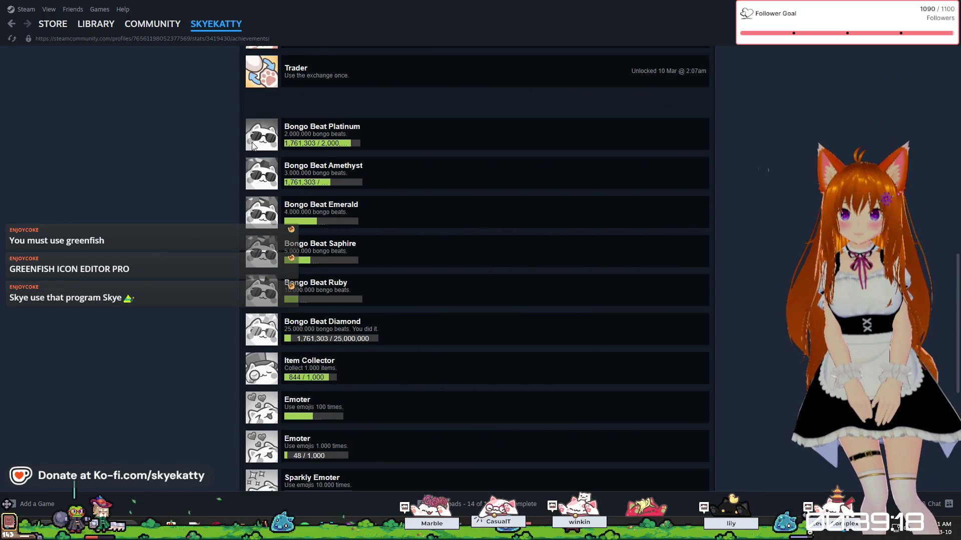
pyautogui.scroll(3, 256, 155)
pyautogui.scroll(5, 259, 181)
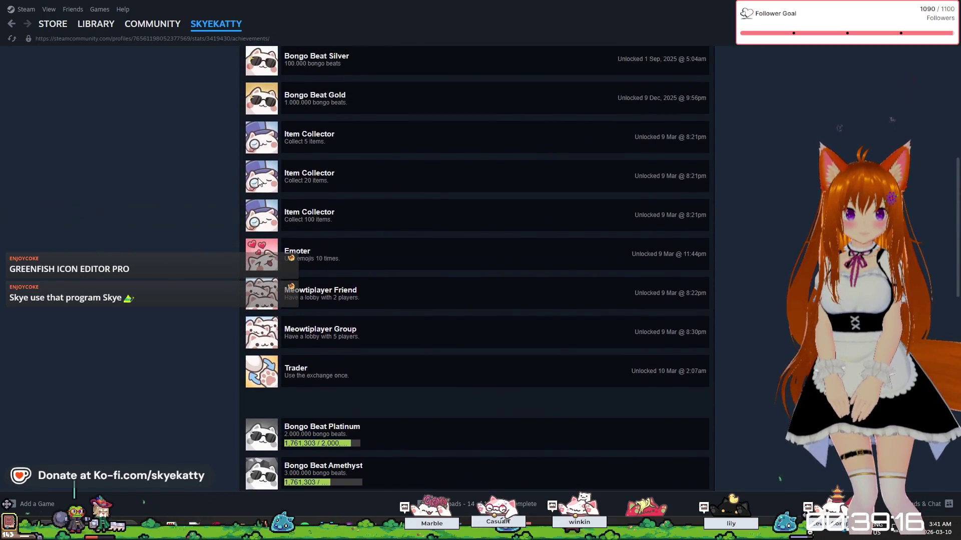
pyautogui.scroll(4, 259, 182)
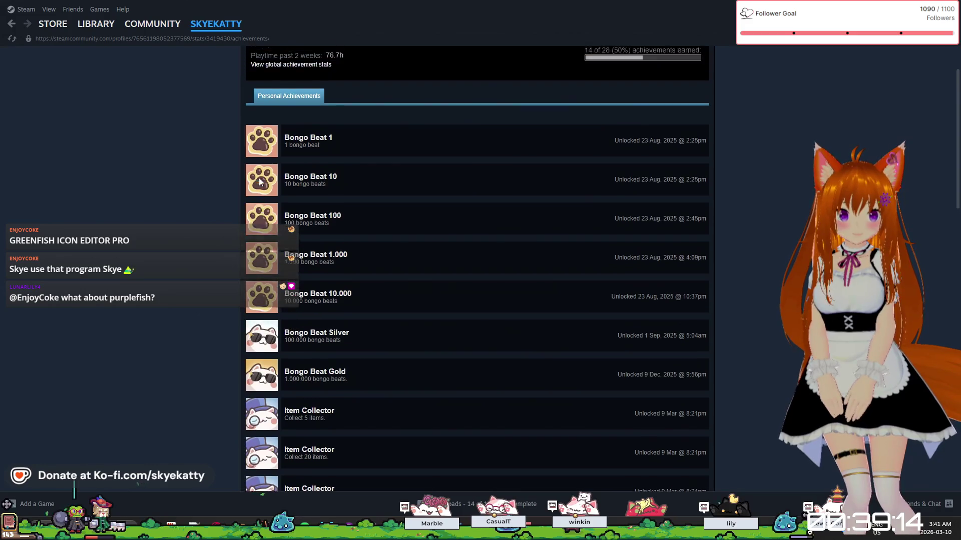
pyautogui.scroll(1, 260, 181)
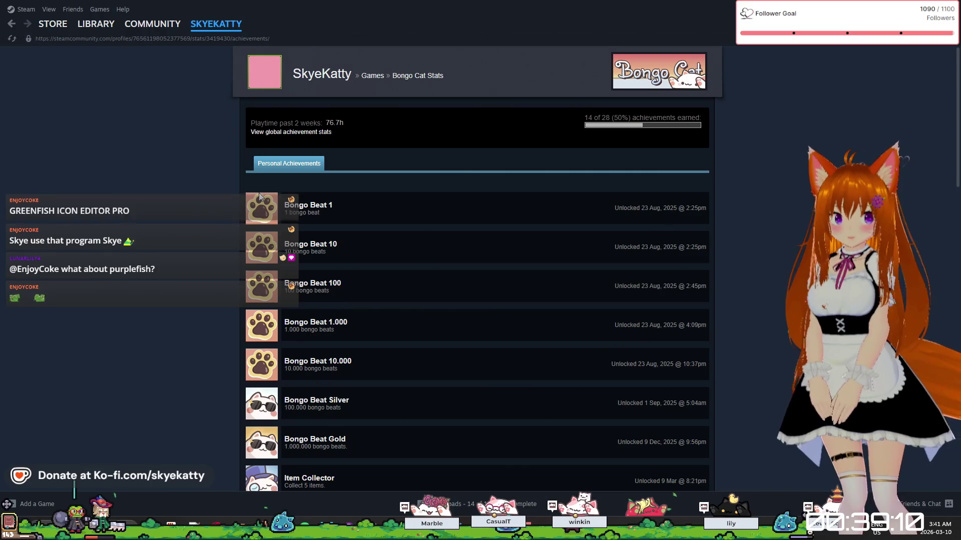
pyautogui.scroll(-2, 259, 193)
pyautogui.scroll(2, 261, 203)
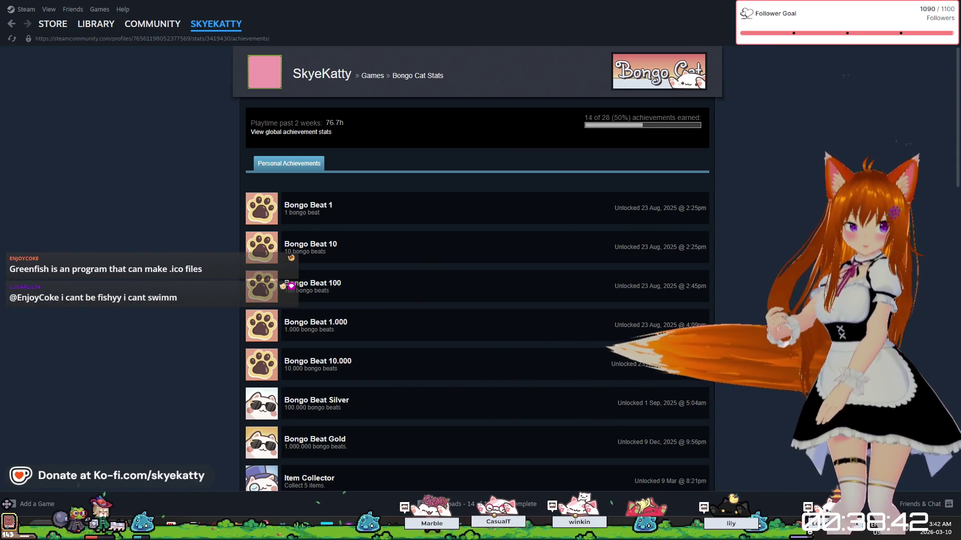
pyautogui.hotkey('alt', 'Tab')
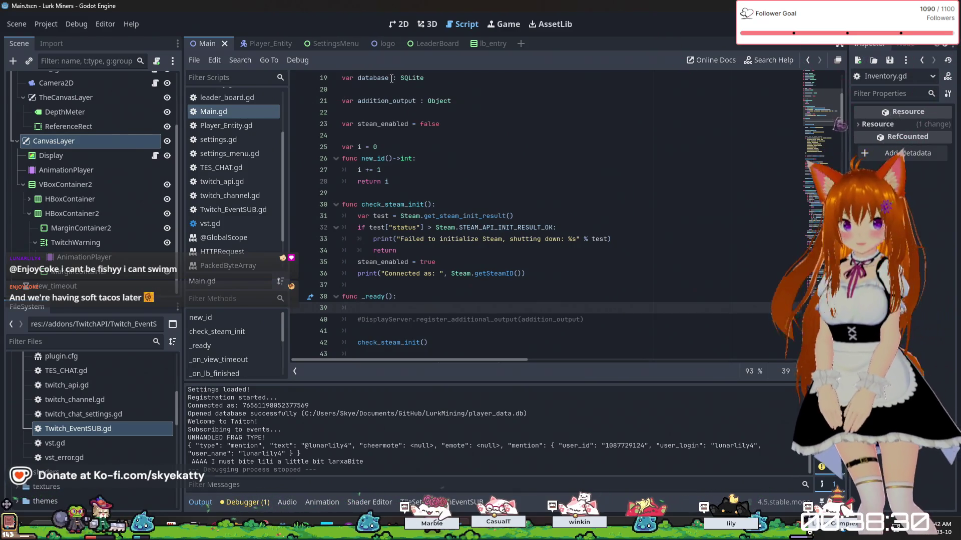
# Open the logo scene in the 2D view and inspect its TileMapLayer.
pyautogui.click(369, 42)
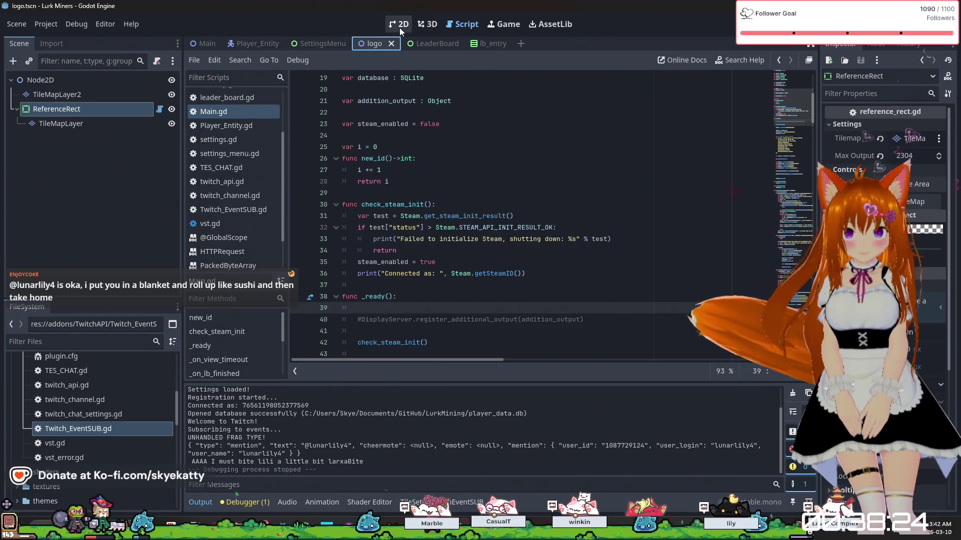
pyautogui.click(399, 24)
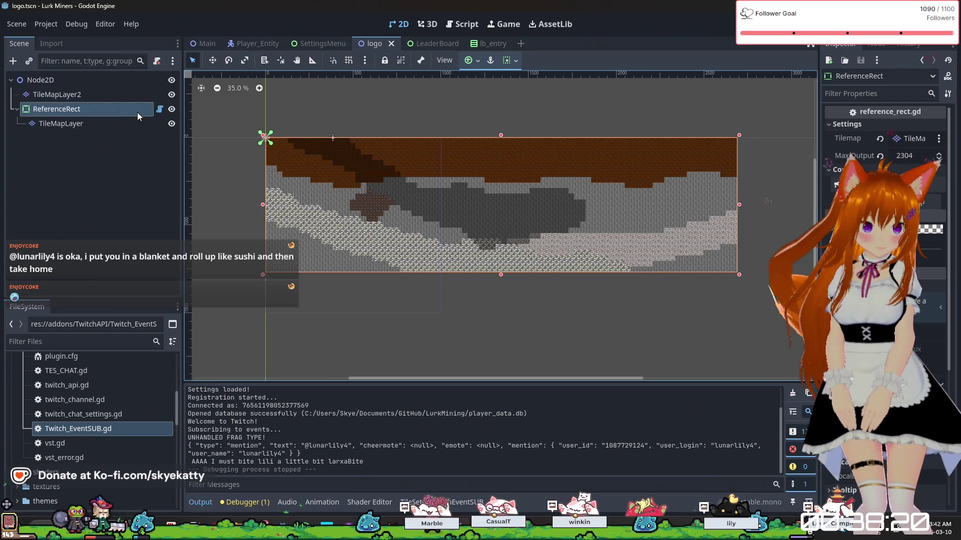
pyautogui.click(85, 124)
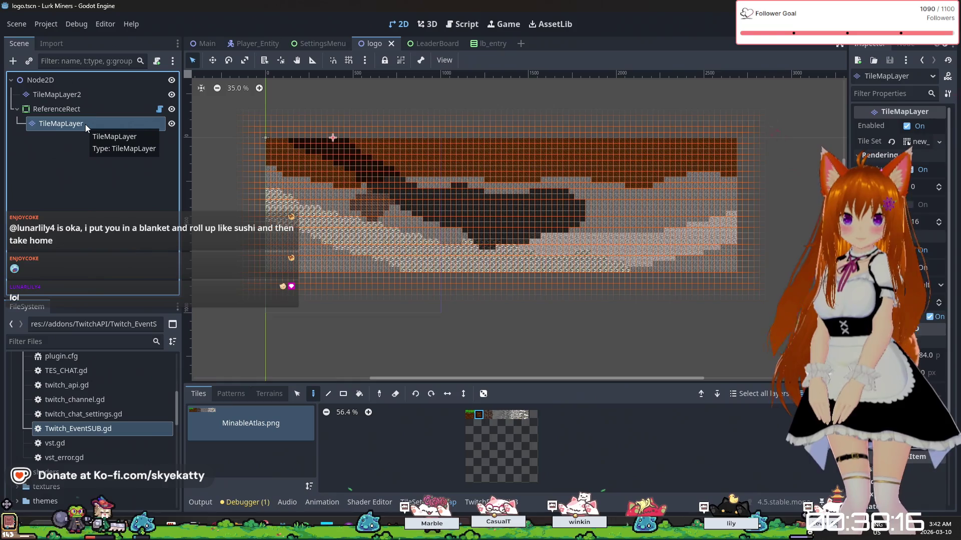
pyautogui.scroll(-3, 896, 200)
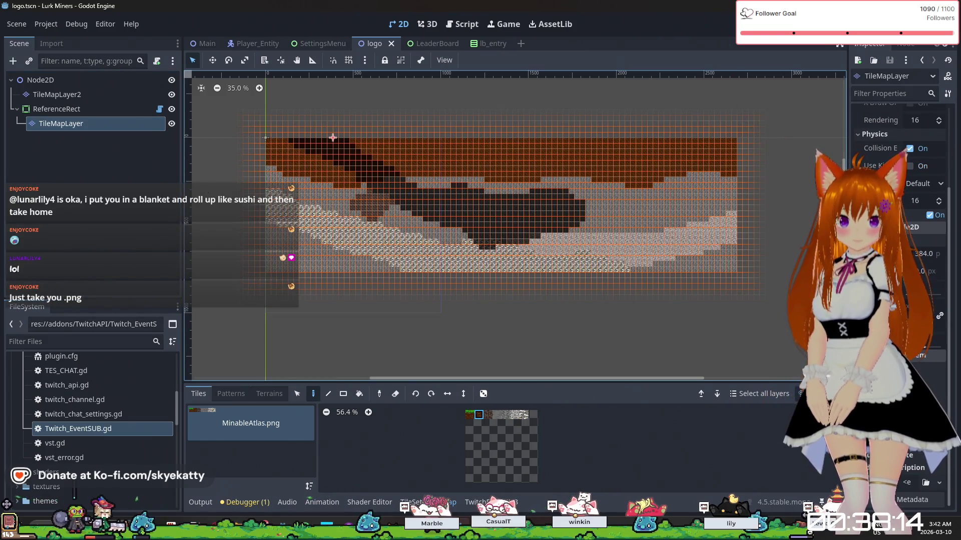
pyautogui.scroll(3, 896, 200)
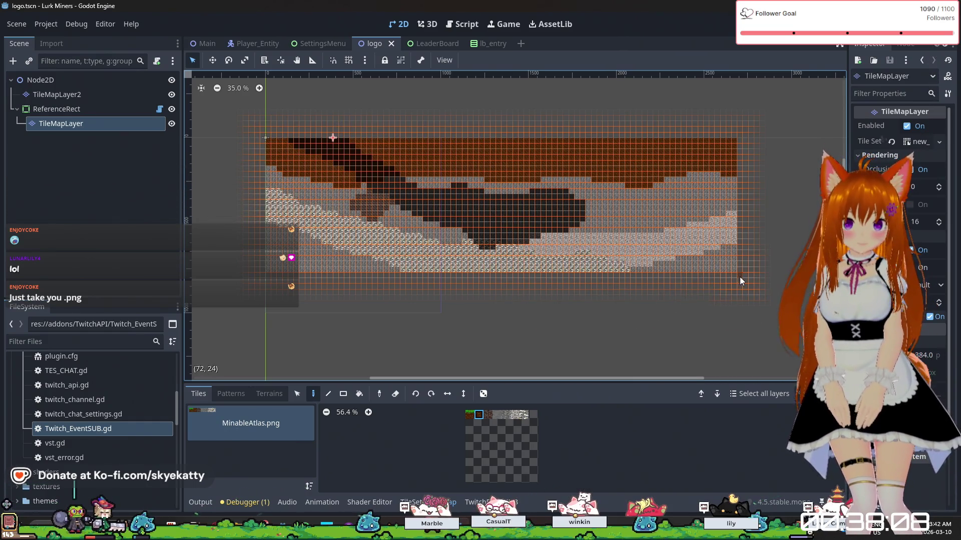
# Delete the TileMapLayer2 node and select the remaining TileMapLayer.
pyautogui.click(107, 96)
pyautogui.rightClick(107, 97)
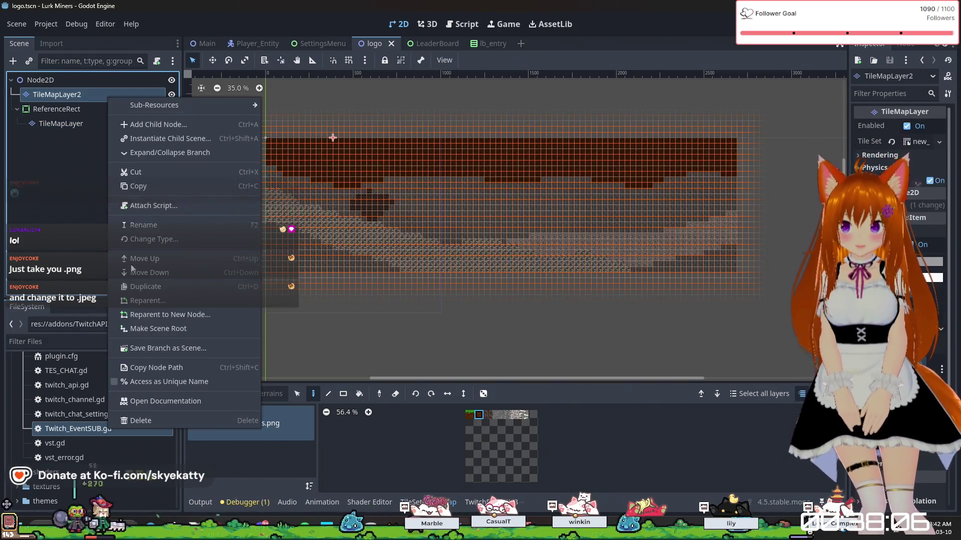
pyautogui.click(131, 423)
pyautogui.click(458, 280)
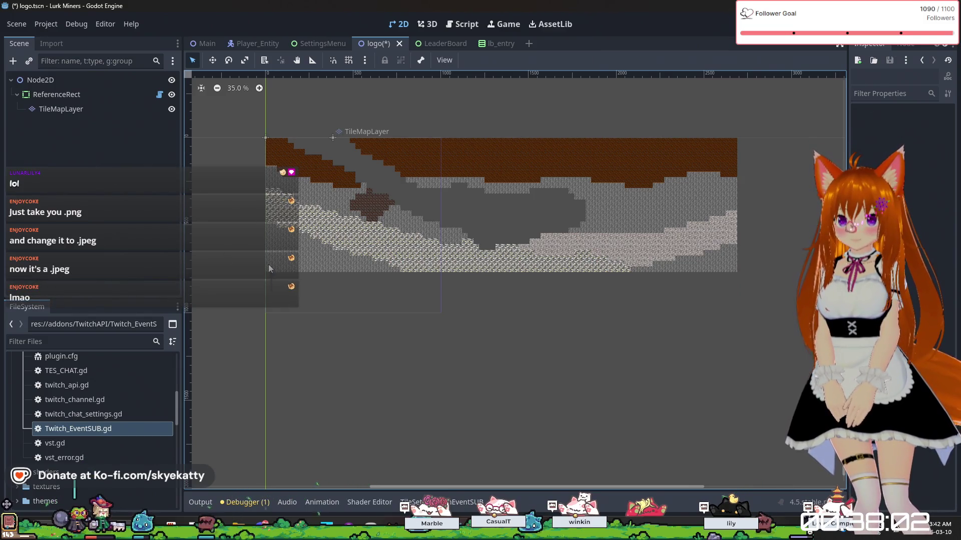
pyautogui.click(86, 110)
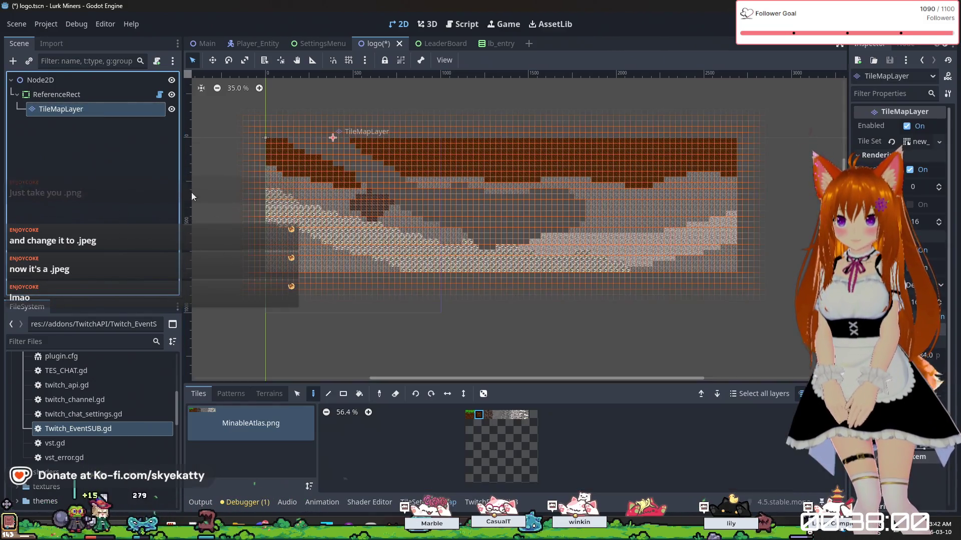
# Erase the leftover tile rows from the TileMapLayer until the canvas is empty.
pyautogui.moveTo(399, 275)
pyautogui.mouseDown()
pyautogui.moveTo(317, 268)
pyautogui.moveTo(716, 263)
pyautogui.moveTo(201, 263)
pyautogui.moveTo(762, 259)
pyautogui.mouseUp()
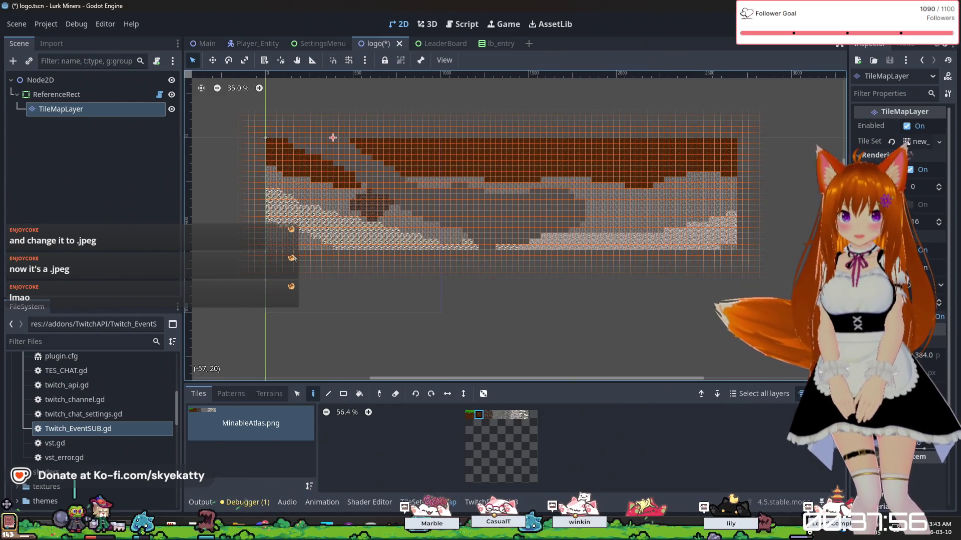
pyautogui.moveTo(280, 248)
pyautogui.mouseDown()
pyautogui.moveTo(741, 248)
pyautogui.moveTo(272, 236)
pyautogui.moveTo(737, 228)
pyautogui.moveTo(741, 243)
pyautogui.moveTo(754, 216)
pyautogui.moveTo(224, 226)
pyautogui.moveTo(605, 201)
pyautogui.moveTo(561, 208)
pyautogui.moveTo(735, 205)
pyautogui.moveTo(365, 194)
pyautogui.moveTo(442, 178)
pyautogui.moveTo(484, 192)
pyautogui.moveTo(335, 206)
pyautogui.moveTo(274, 186)
pyautogui.moveTo(634, 189)
pyautogui.moveTo(737, 173)
pyautogui.moveTo(703, 176)
pyautogui.moveTo(702, 159)
pyautogui.moveTo(749, 145)
pyautogui.moveTo(671, 167)
pyautogui.moveTo(614, 146)
pyautogui.moveTo(615, 119)
pyautogui.moveTo(577, 127)
pyautogui.moveTo(626, 163)
pyautogui.moveTo(690, 107)
pyautogui.moveTo(615, 155)
pyautogui.moveTo(641, 122)
pyautogui.moveTo(488, 219)
pyautogui.mouseUp()
pyautogui.hotkey('ctrl', 'z')
pyautogui.hotkey('ctrl', 'z')
pyautogui.hotkey('ctrl', 'z')
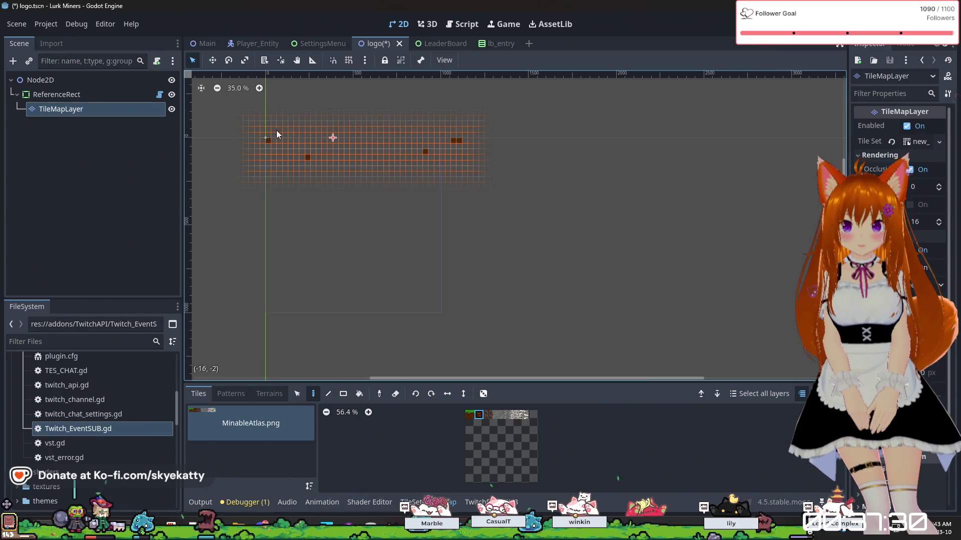
pyautogui.hotkey('ctrl', 'z')
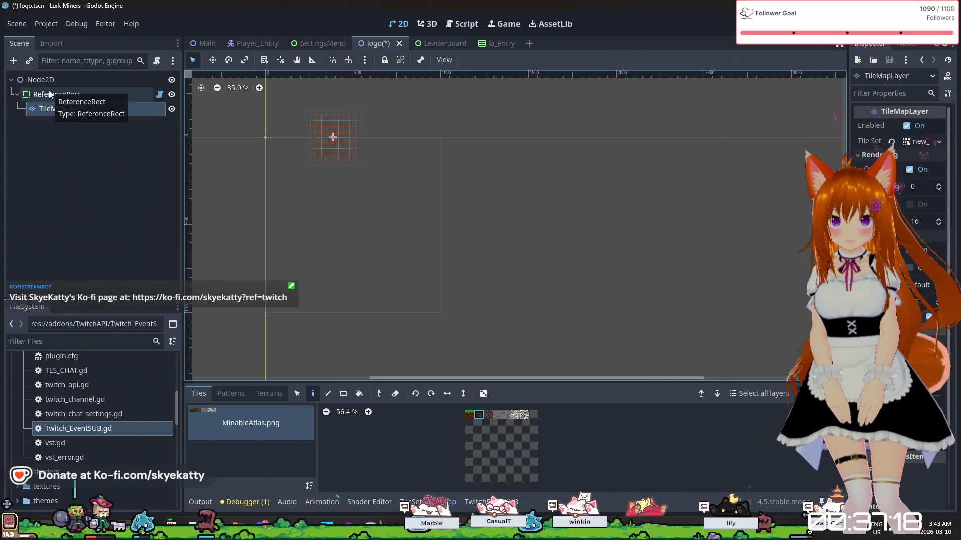
pyautogui.scroll(5, 281, 192)
pyautogui.scroll(-7, 281, 192)
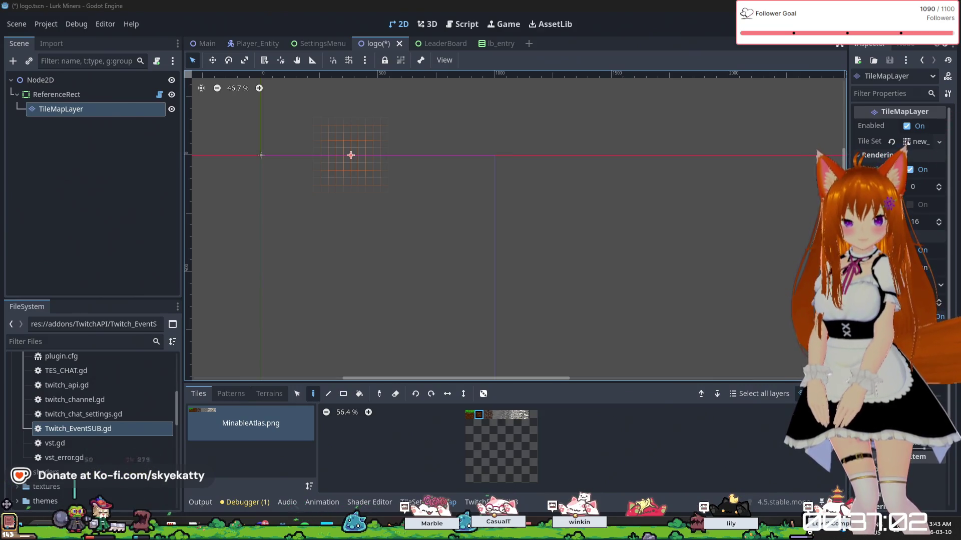
# Paint a filled square of MinableAtlas.png dirt tiles at the scene origin.
pyautogui.scroll(5, 260, 196)
pyautogui.scroll(3, 264, 160)
pyautogui.moveTo(264, 153)
pyautogui.mouseDown()
pyautogui.moveTo(268, 249)
pyautogui.moveTo(365, 252)
pyautogui.moveTo(373, 146)
pyautogui.moveTo(276, 146)
pyautogui.mouseUp()
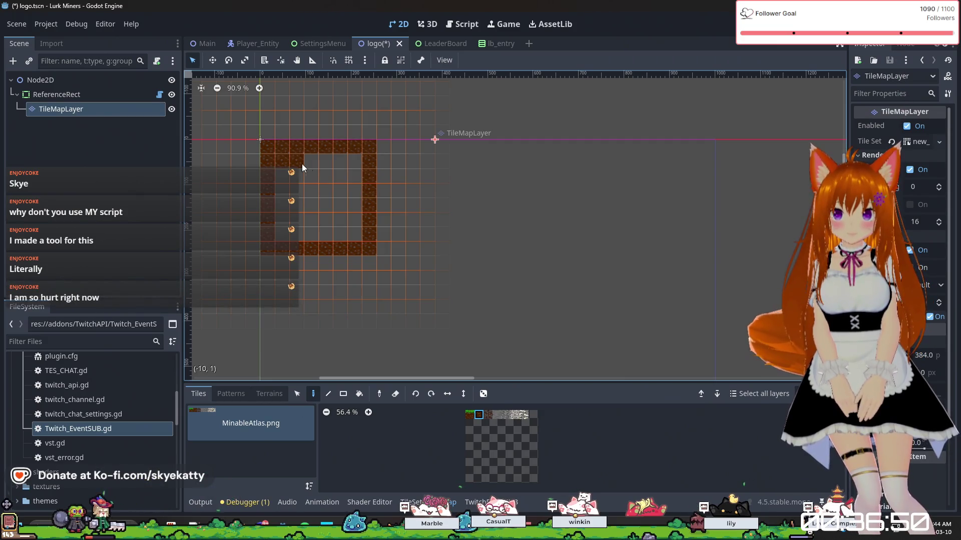
pyautogui.moveTo(362, 172)
pyautogui.mouseDown()
pyautogui.moveTo(281, 186)
pyautogui.moveTo(356, 207)
pyautogui.moveTo(283, 224)
pyautogui.moveTo(314, 239)
pyautogui.moveTo(346, 214)
pyautogui.mouseUp()
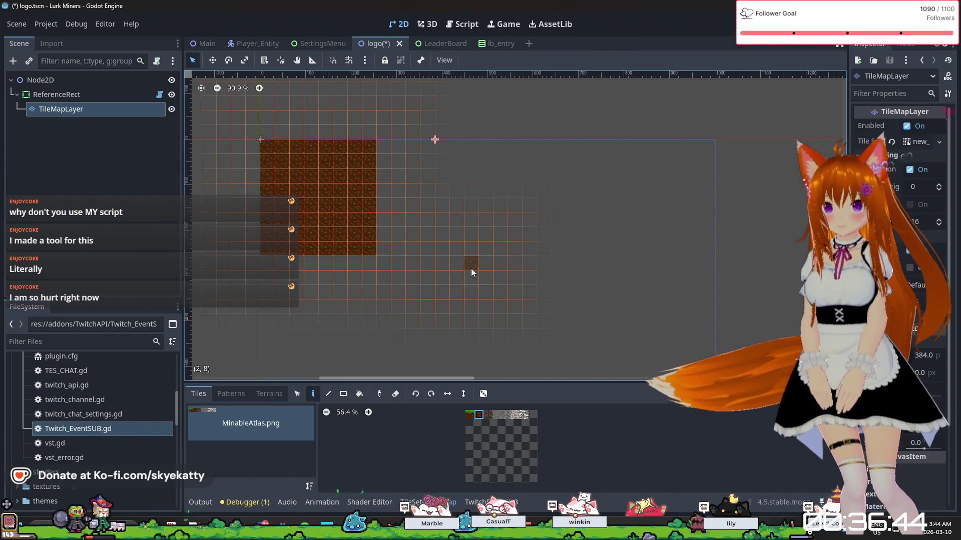
pyautogui.scroll(-3, 361, 248)
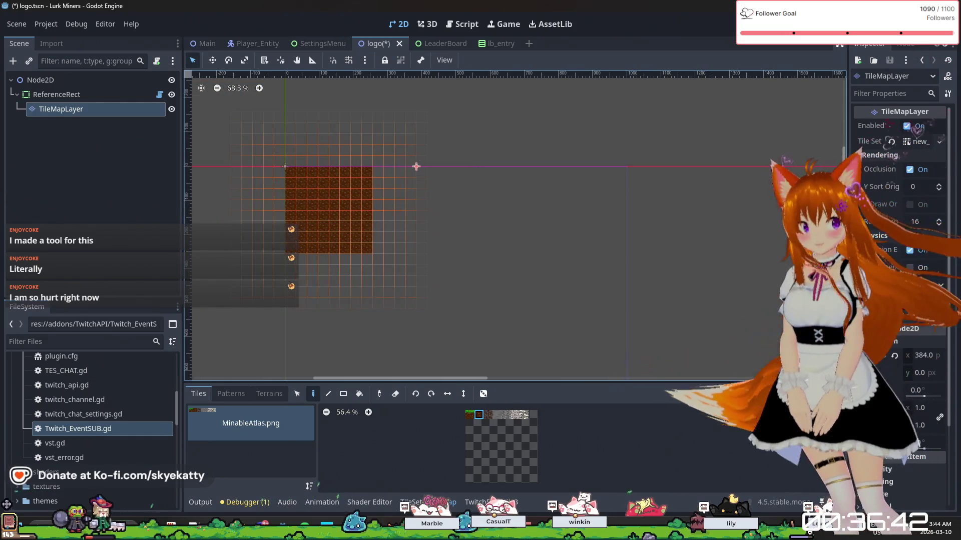
# Fit the ReferenceRect to the dirt tile square's TileMap area.
pyautogui.click(68, 91)
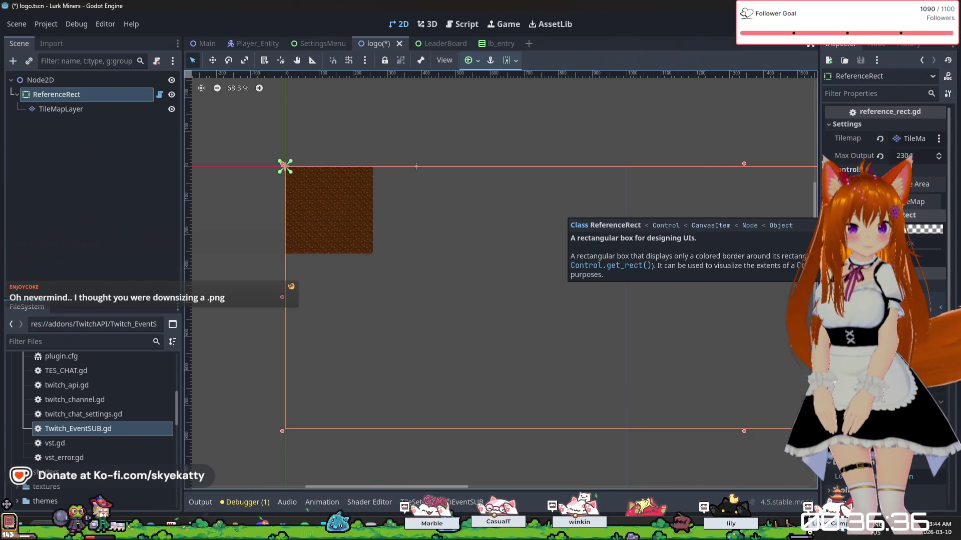
pyautogui.click(920, 185)
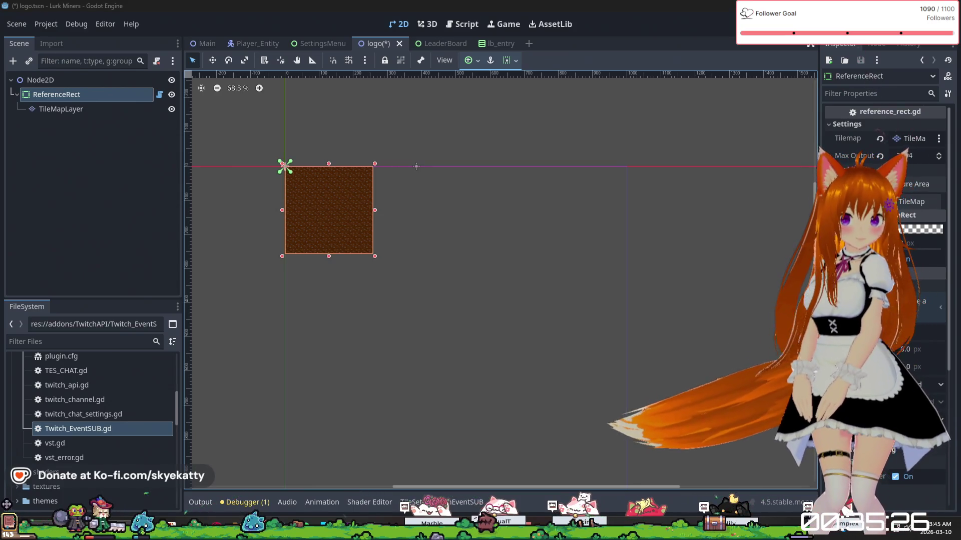
pyautogui.hotkey('alt', 'Tab')
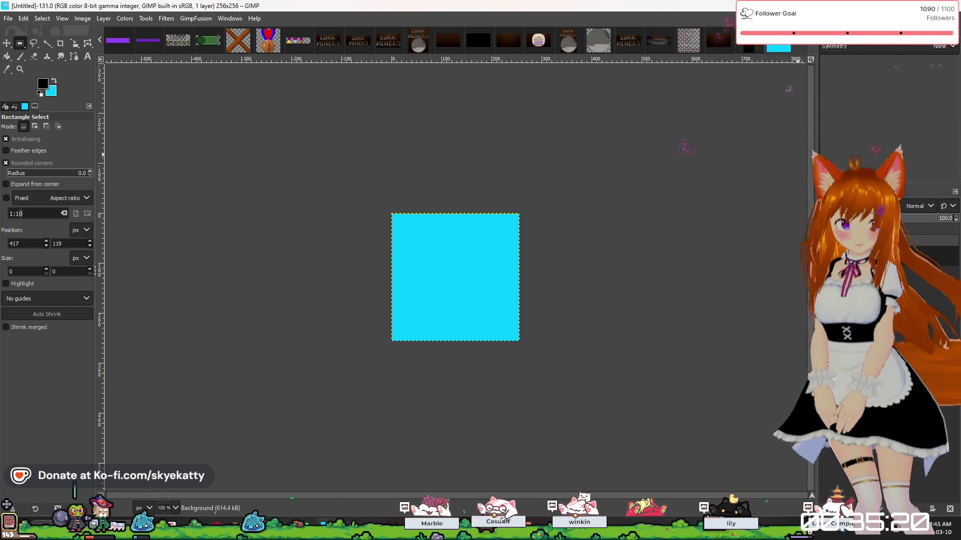
# Drop the dirt tile screenshot PNG onto the 256×256 canvas as a new layer.
pyautogui.moveTo(559, 286)
pyautogui.mouseDown()
pyautogui.moveTo(439, 278)
pyautogui.moveTo(450, 290)
pyautogui.mouseUp()
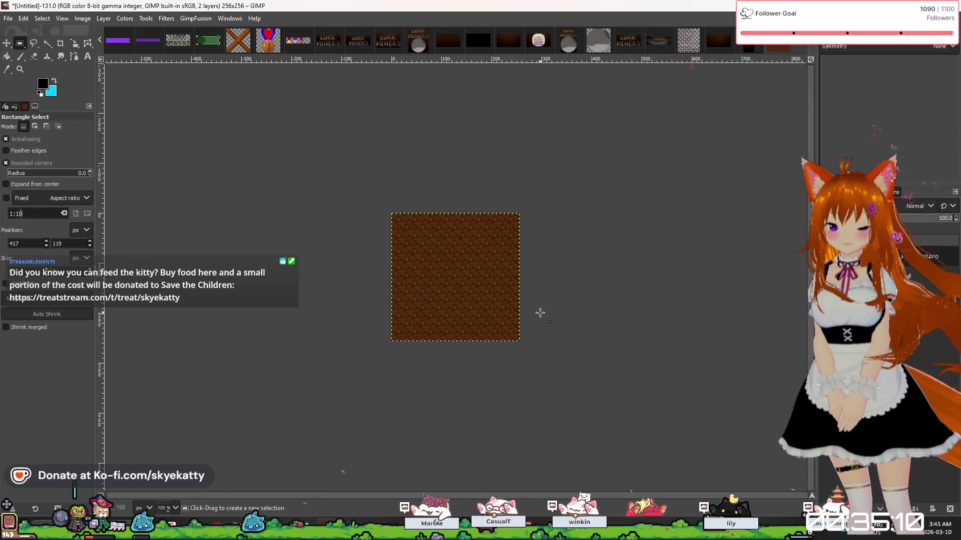
pyautogui.scroll(3, 429, 339)
pyautogui.scroll(-1, 436, 184)
pyautogui.scroll(-2, 436, 185)
pyautogui.scroll(2, 434, 185)
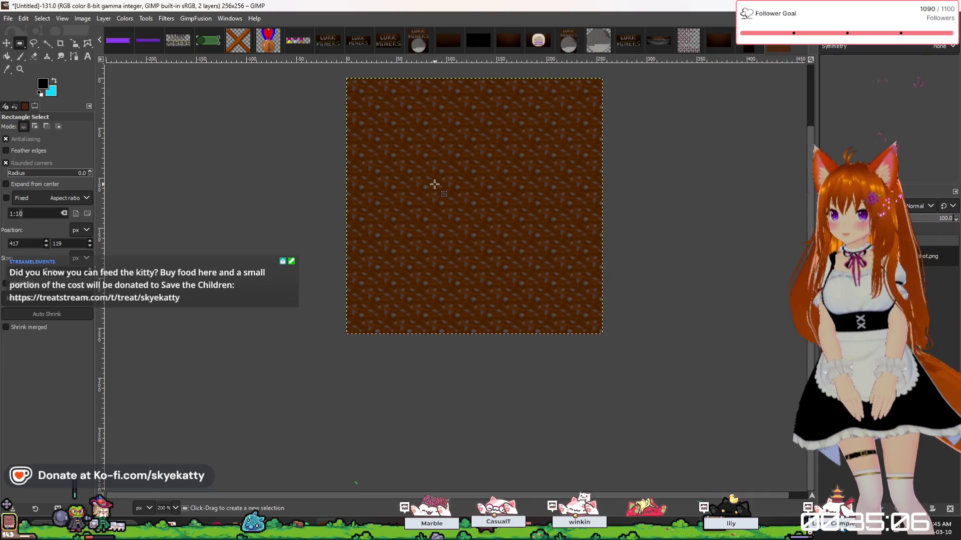
pyautogui.scroll(3, 435, 184)
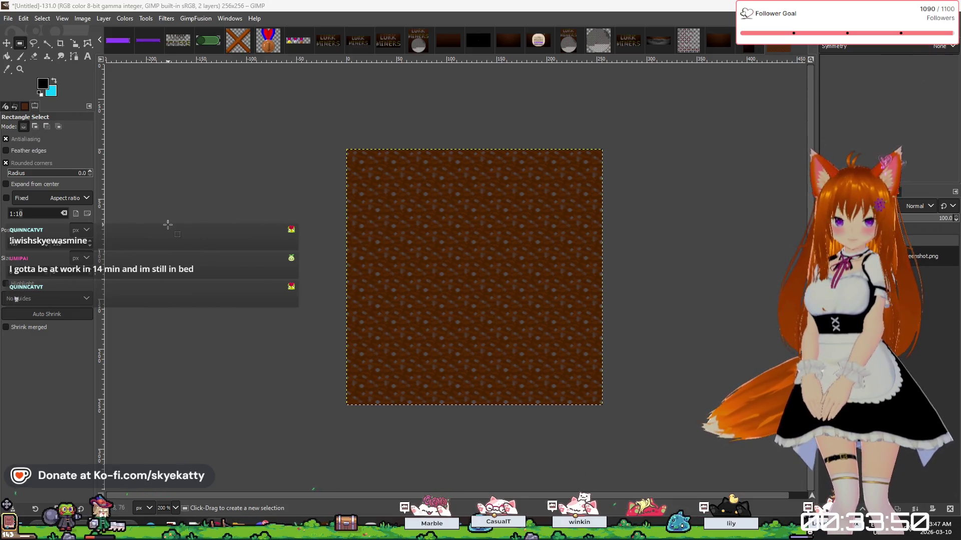
# Set the foreground colour to white (ffffff).
pyautogui.click(40, 76)
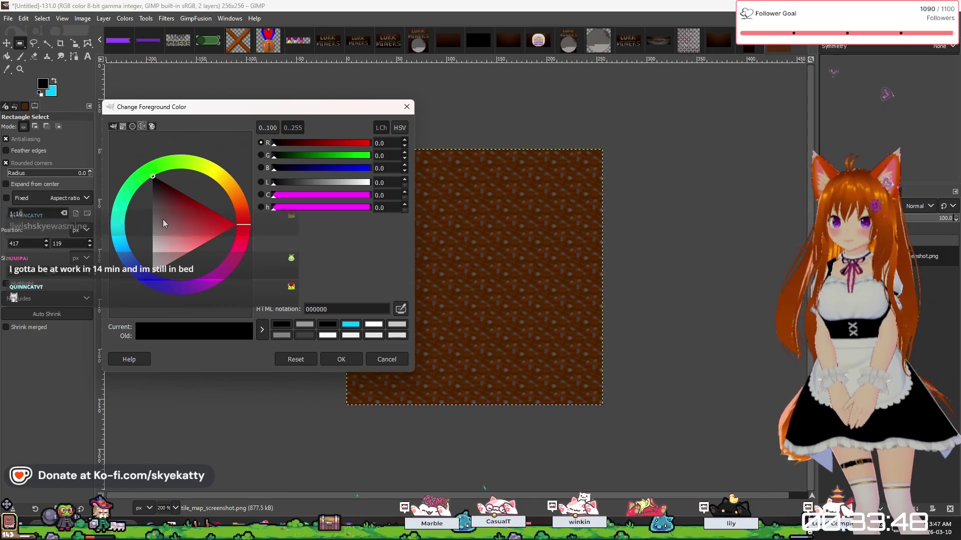
pyautogui.moveTo(163, 219); pyautogui.dragTo(117, 356)
pyautogui.click(341, 360)
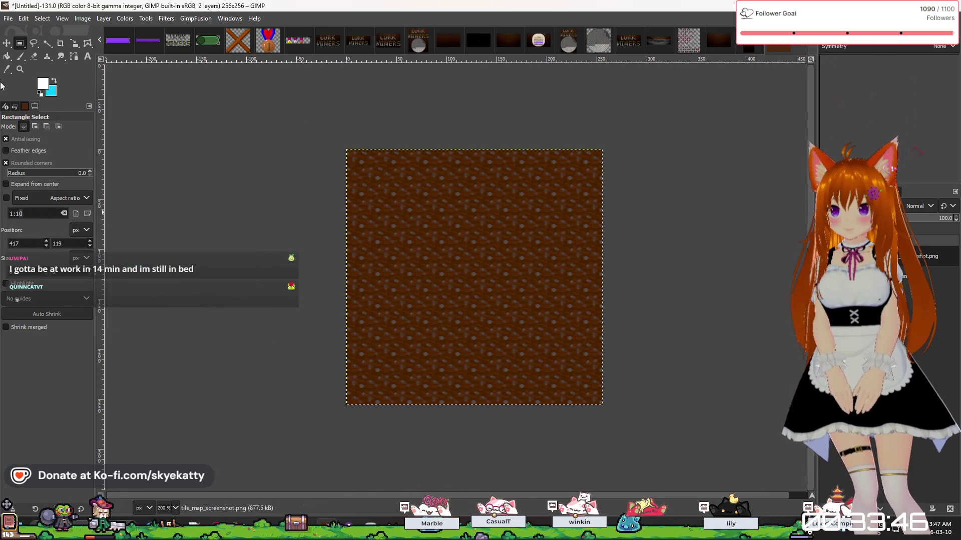
# Switch to the Pencil tool and raise its size to 10.
pyautogui.click(21, 56)
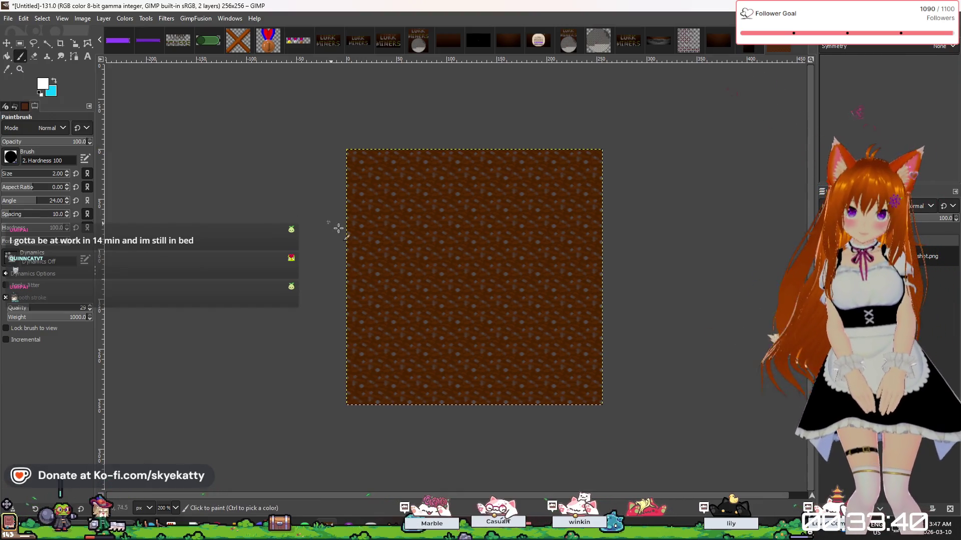
pyautogui.scroll(1, 357, 269)
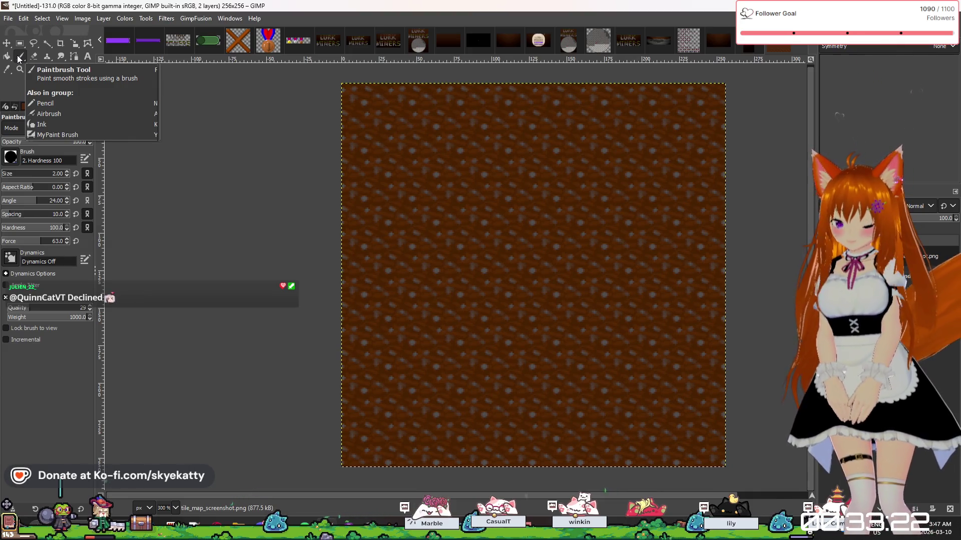
pyautogui.press('n')
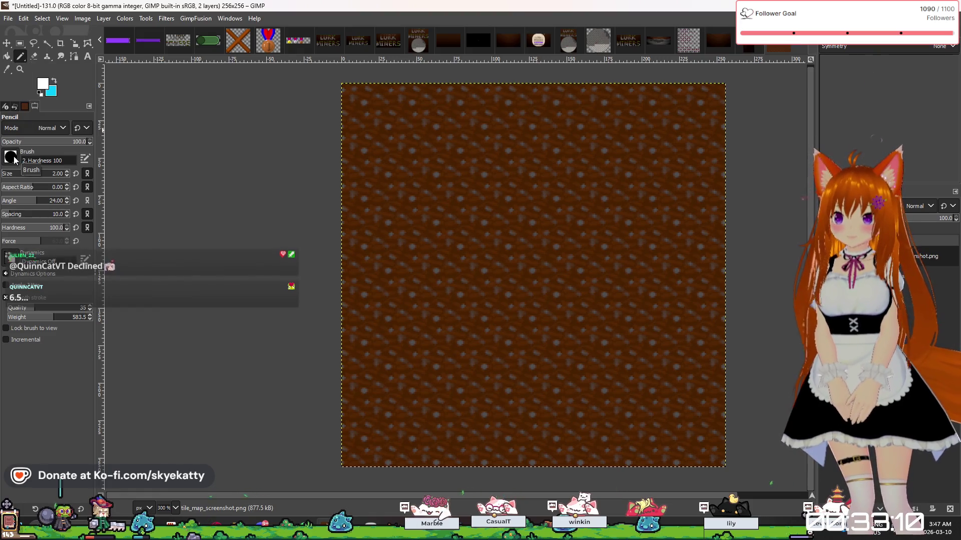
pyautogui.click(67, 171)
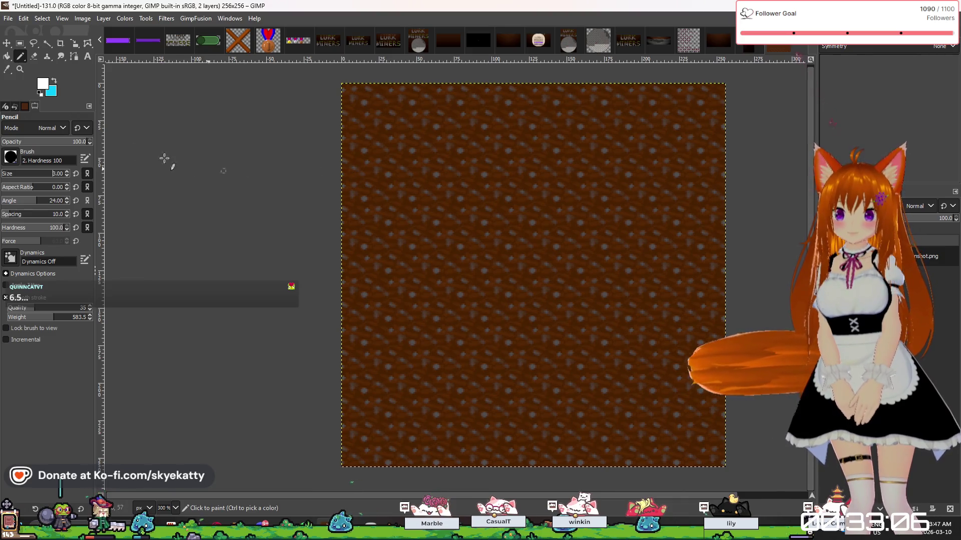
pyautogui.click(65, 170)
pyautogui.click(67, 172)
pyautogui.click(68, 172)
pyautogui.click(67, 172)
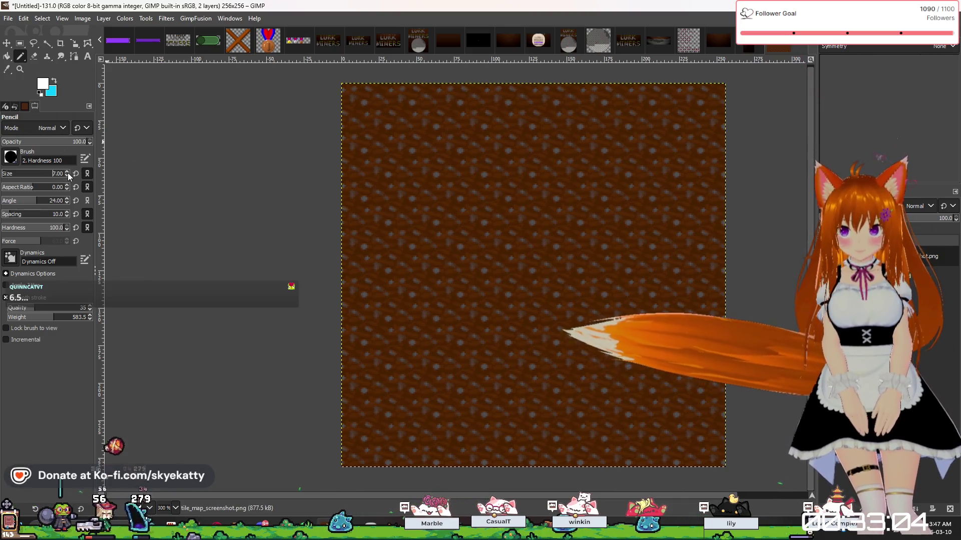
pyautogui.click(67, 171)
pyautogui.click(67, 171)
pyautogui.click(67, 172)
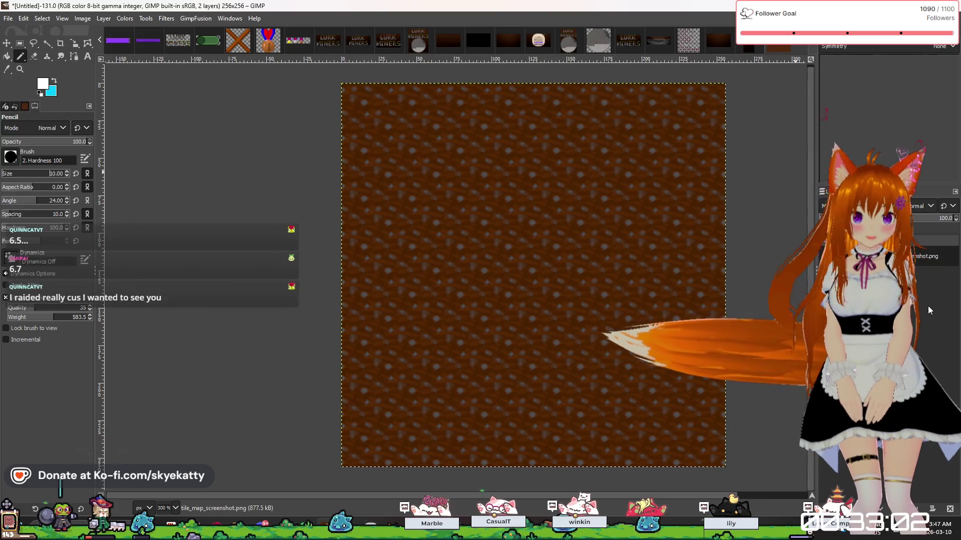
# Add a new layer to the image.
pyautogui.rightClick(881, 256)
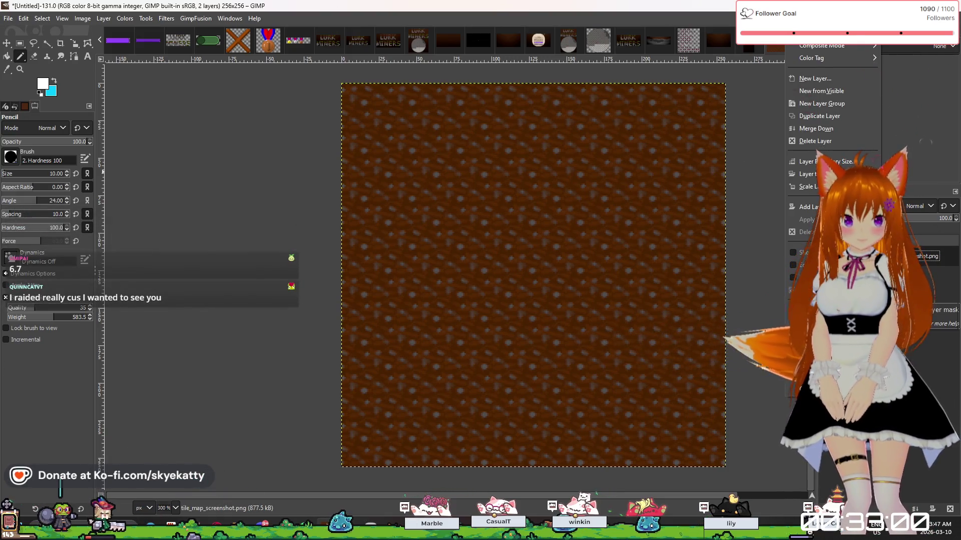
pyautogui.click(824, 78)
pyautogui.click(776, 256)
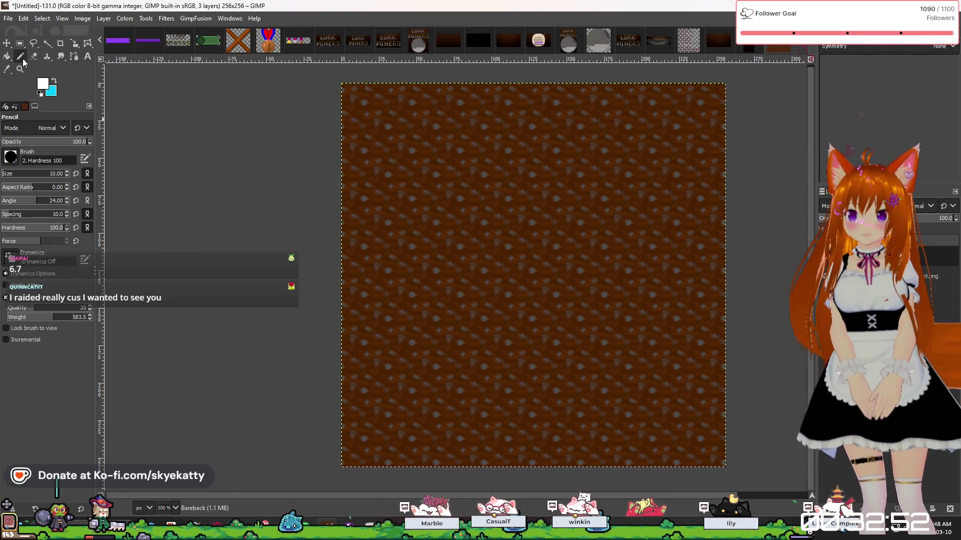
# Give the pencil the '2. Hardness 100' brush.
pyautogui.click(10, 158)
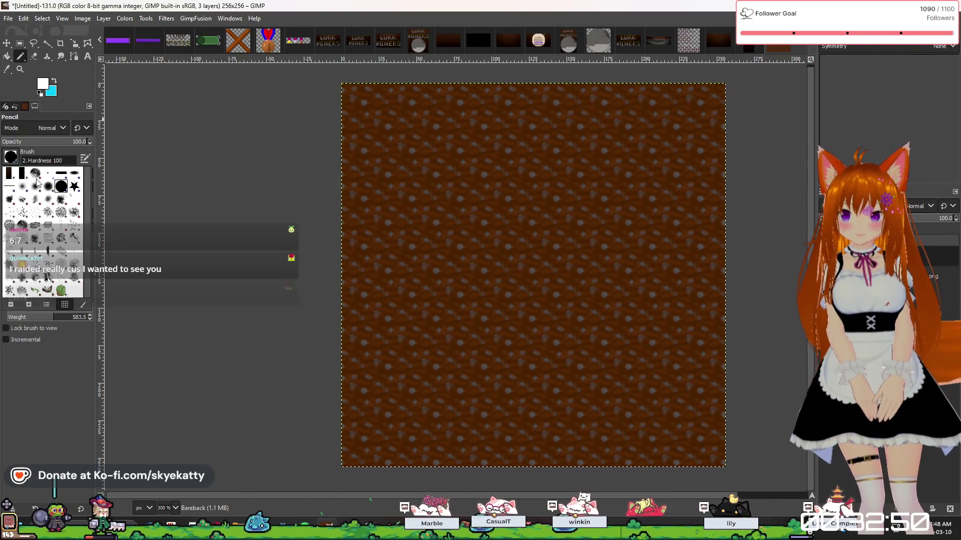
pyautogui.click(8, 174)
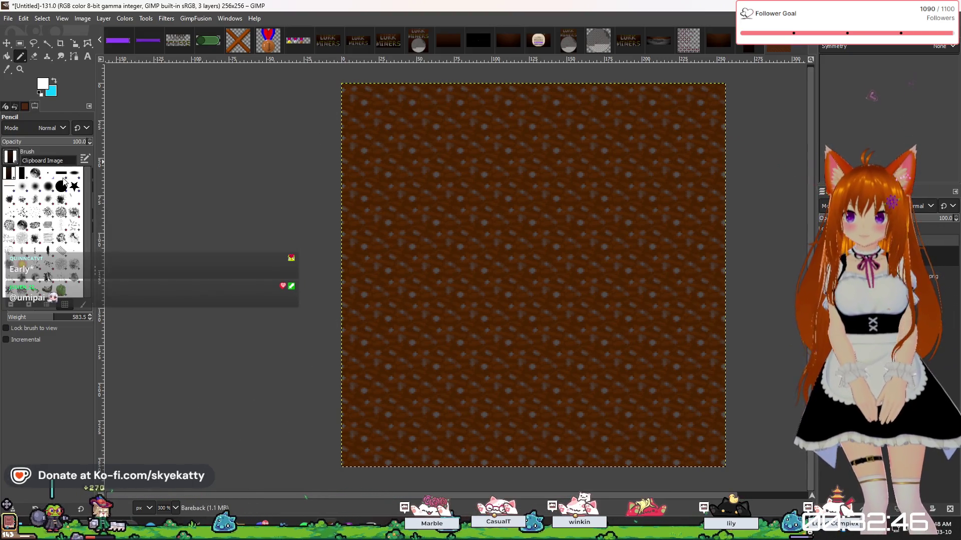
pyautogui.doubleClick(22, 174)
pyautogui.click(17, 163)
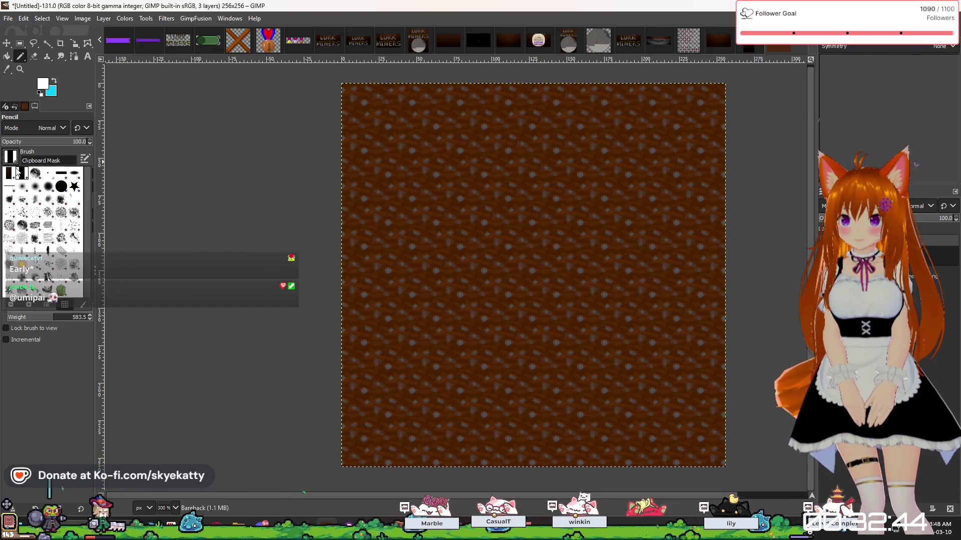
pyautogui.doubleClick(61, 189)
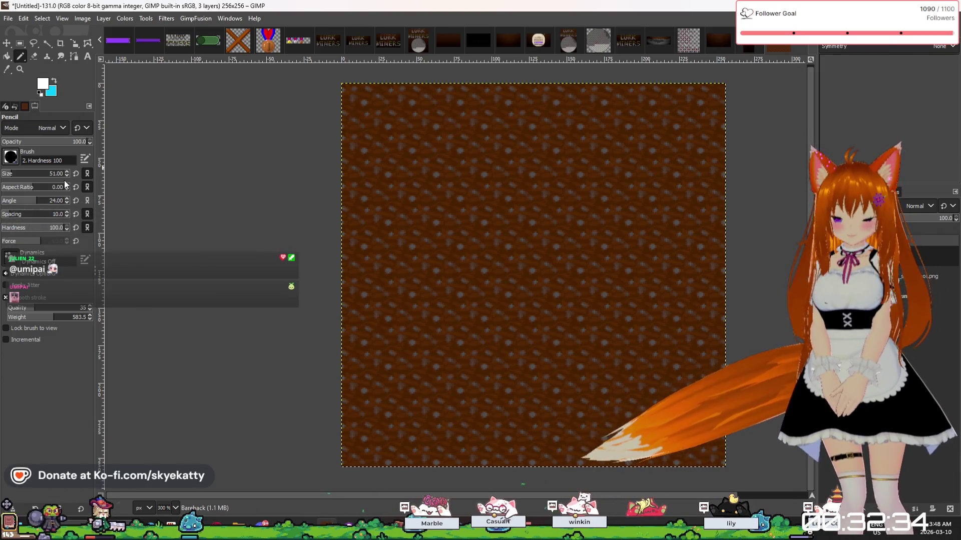
# Bring the pencil size down to 5.
pyautogui.click(65, 174)
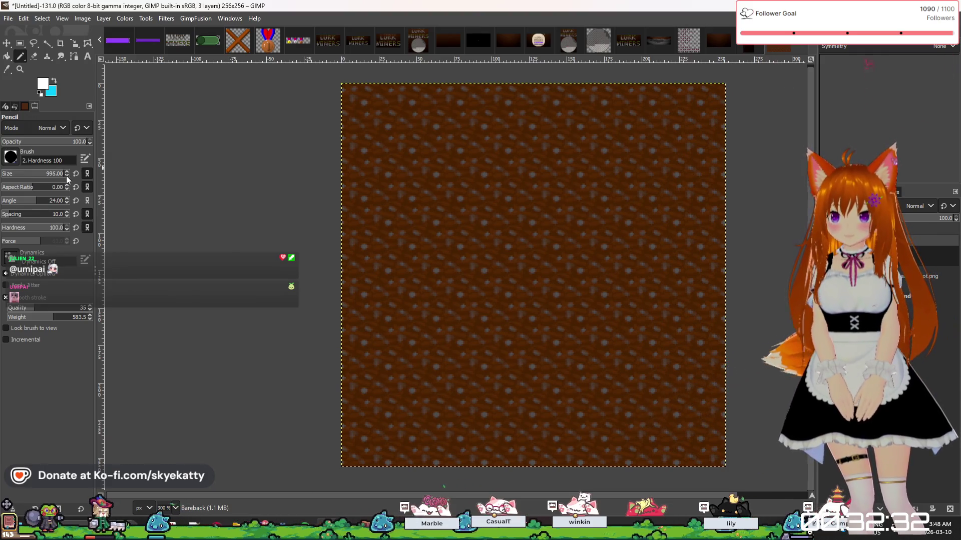
pyautogui.moveTo(54, 174); pyautogui.dragTo(2, 184)
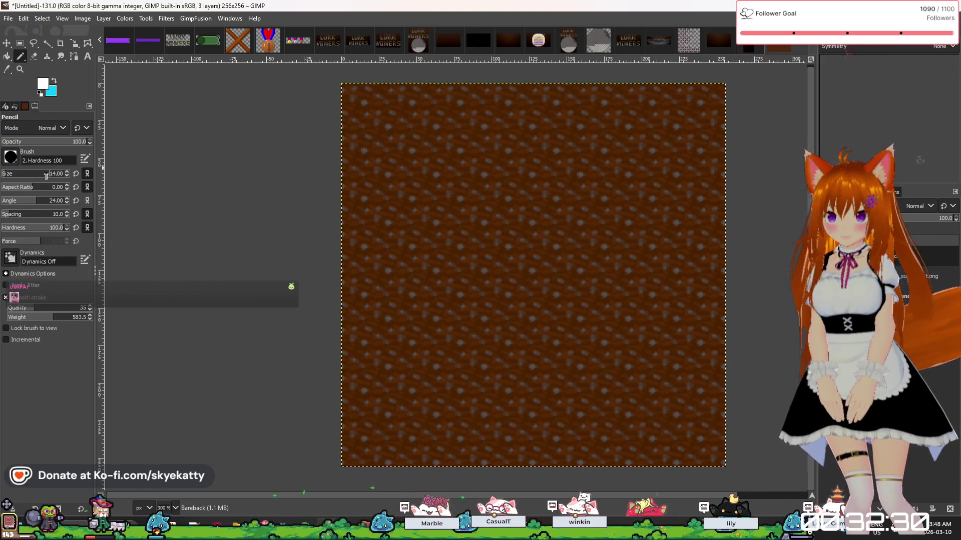
pyautogui.click(66, 175)
pyautogui.click(66, 175)
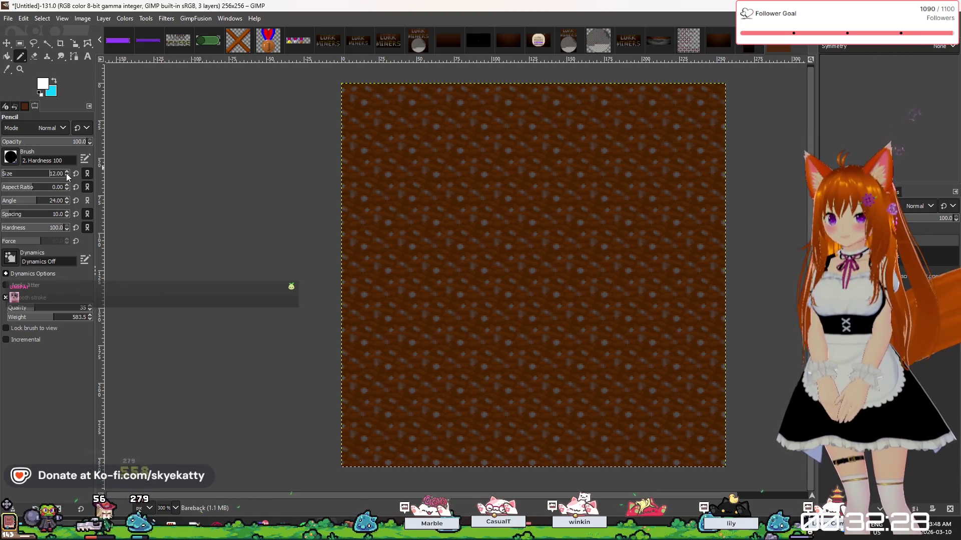
pyautogui.click(66, 173)
pyautogui.click(65, 173)
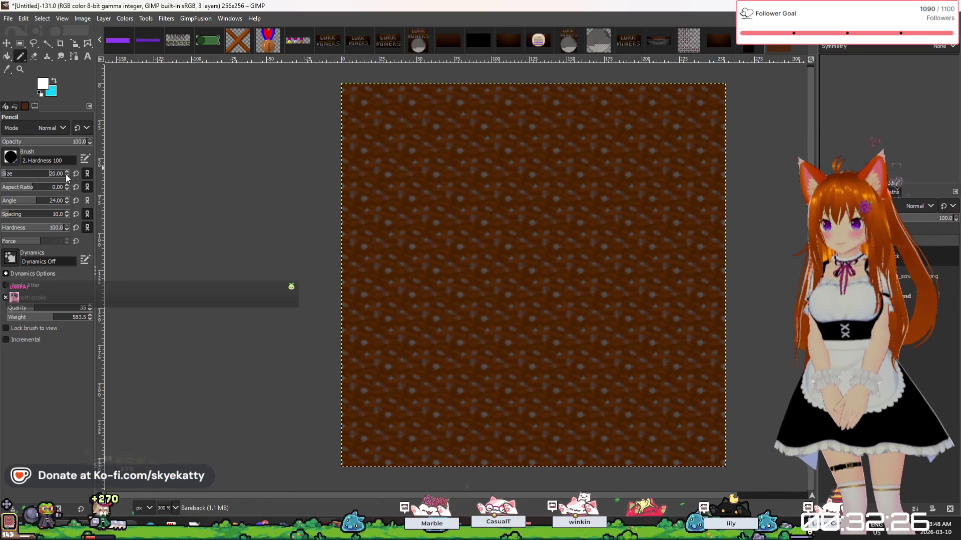
pyautogui.scroll(7, 65, 172)
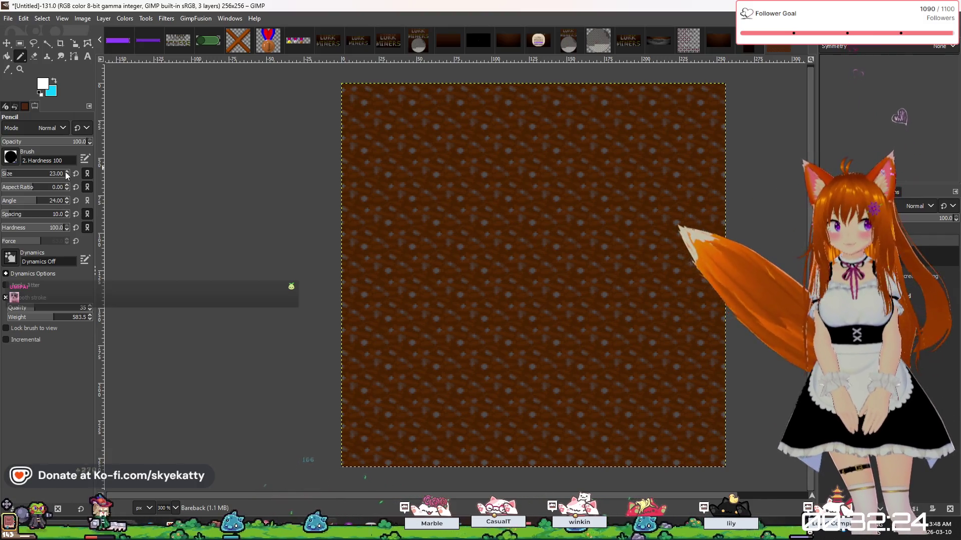
pyautogui.scroll(9, 65, 172)
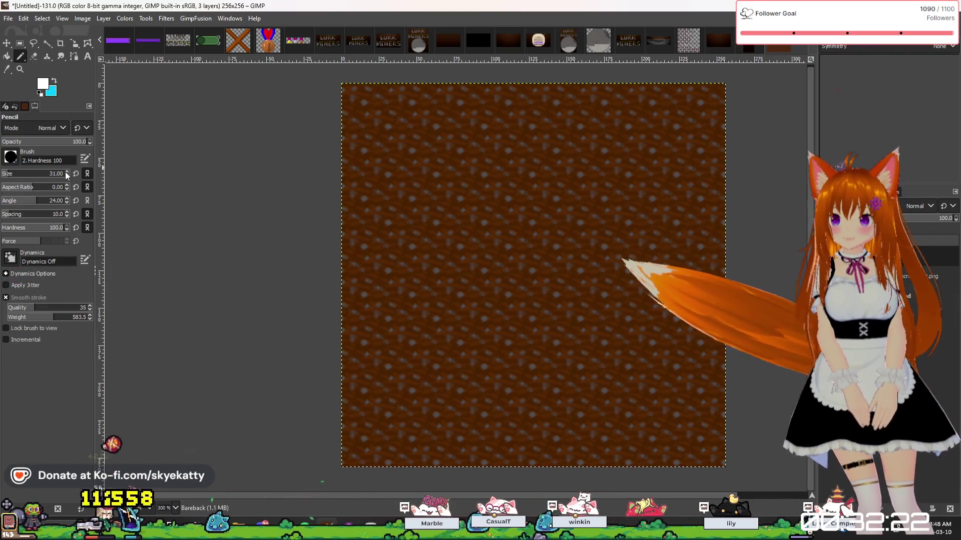
pyautogui.scroll(2, 65, 172)
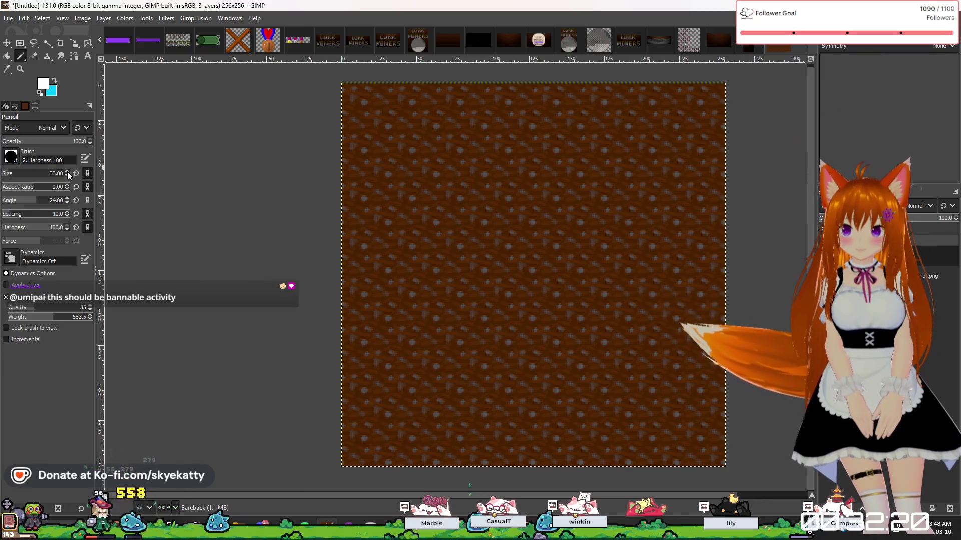
pyautogui.scroll(1, 67, 172)
pyautogui.scroll(4, 67, 172)
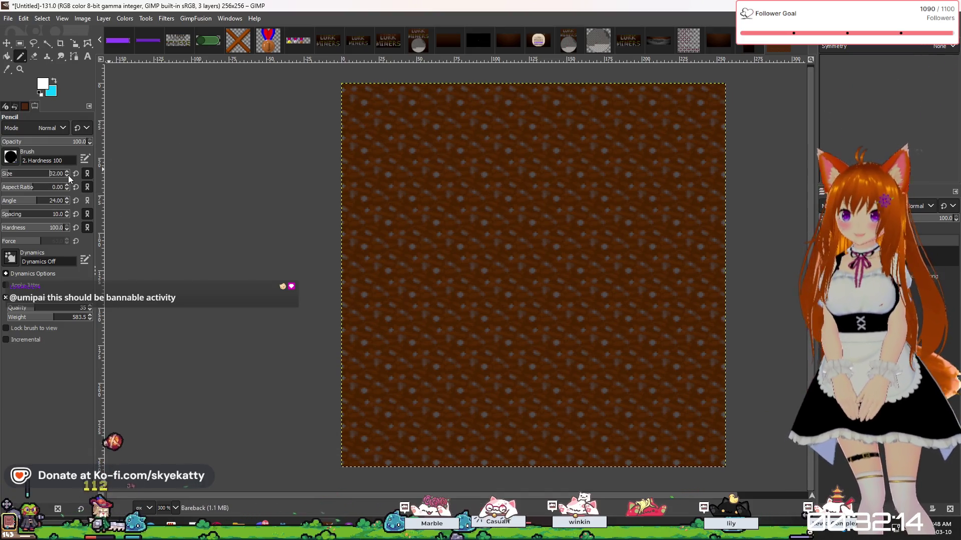
pyautogui.scroll(-2, 68, 175)
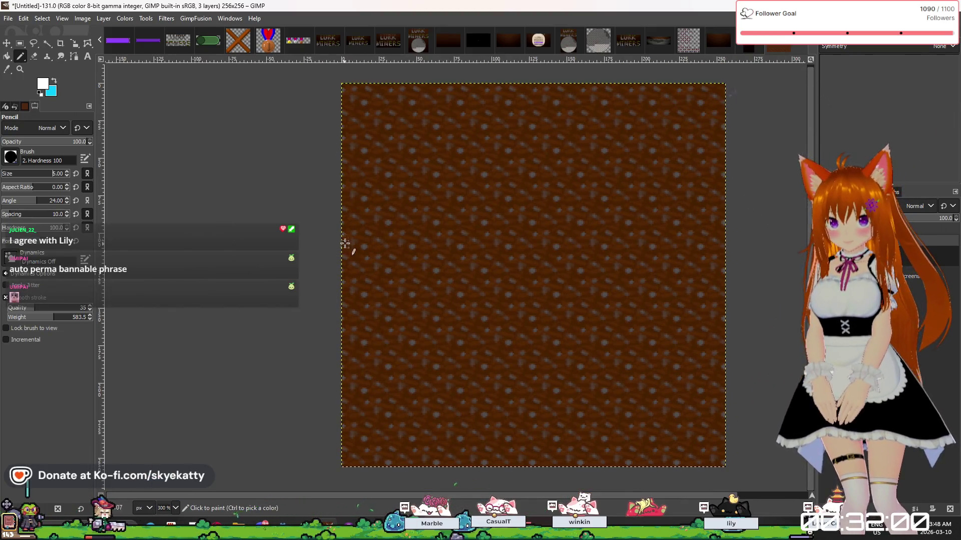
# Pencil a white line in from the tile's left edge along a row near the top.
pyautogui.click(345, 131)
pyautogui.hscroll(2, 691, 156)
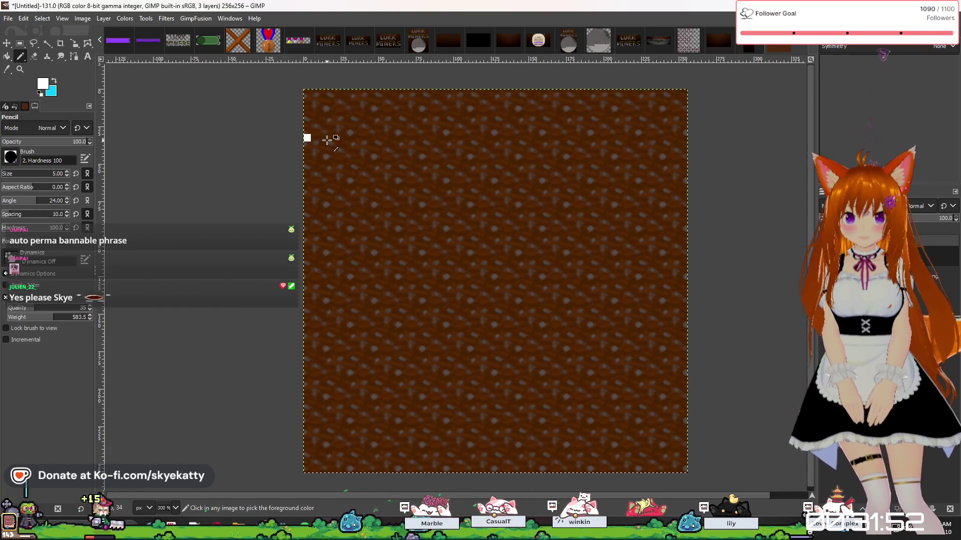
pyautogui.keyDown('ctrl'); pyautogui.scroll(2, 310, 140); pyautogui.keyUp('ctrl')
pyautogui.click(306, 137)
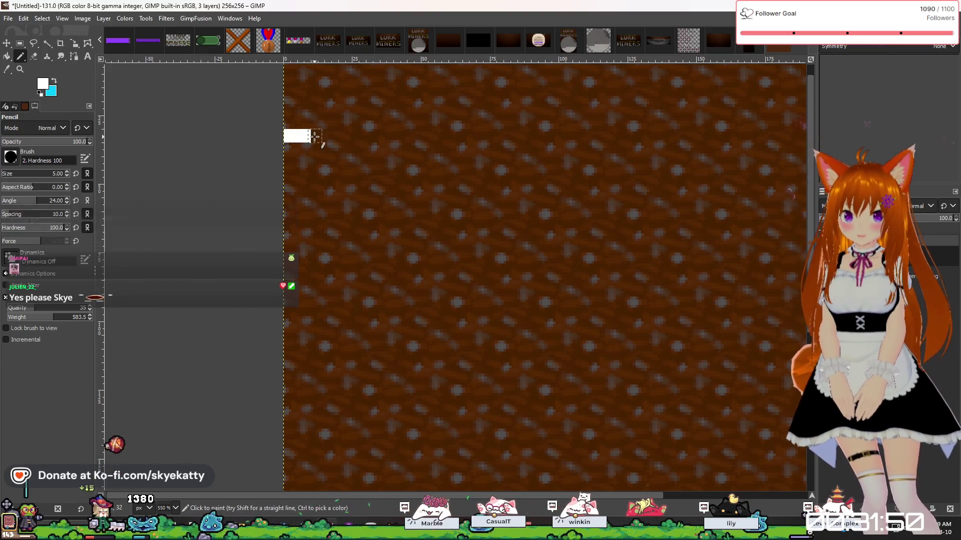
pyautogui.click(319, 135)
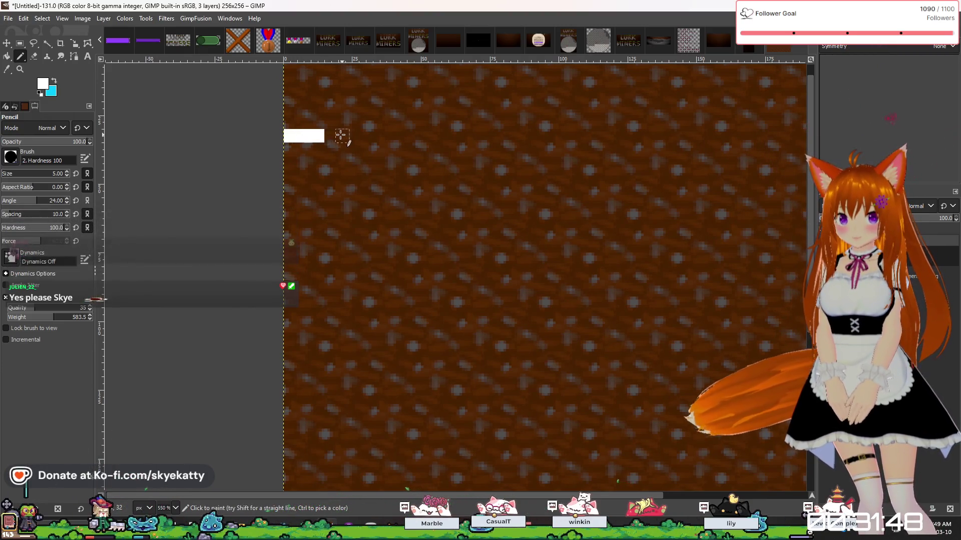
pyautogui.click(332, 135)
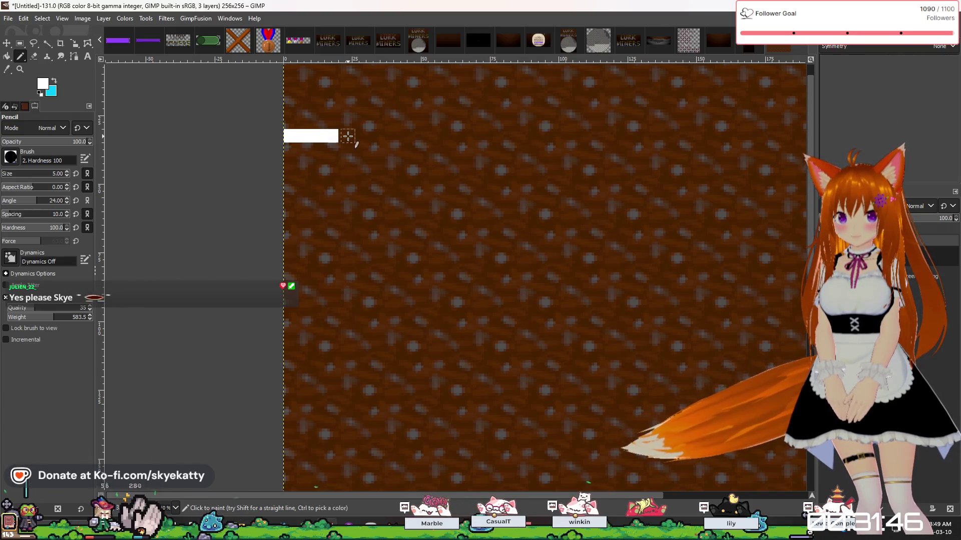
pyautogui.click(344, 135)
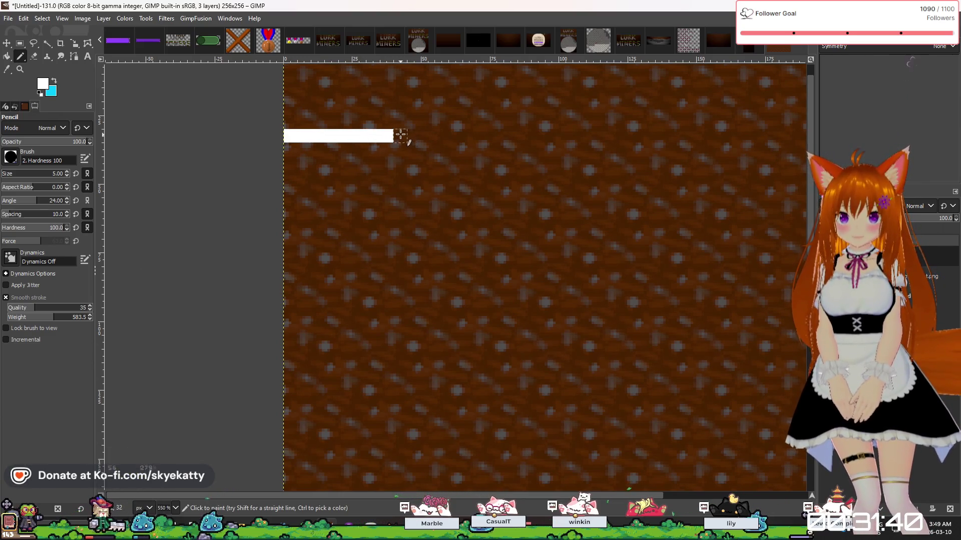
# Undo the last dab and continue the white line further right.
pyautogui.hotkey('ctrl', 'z')
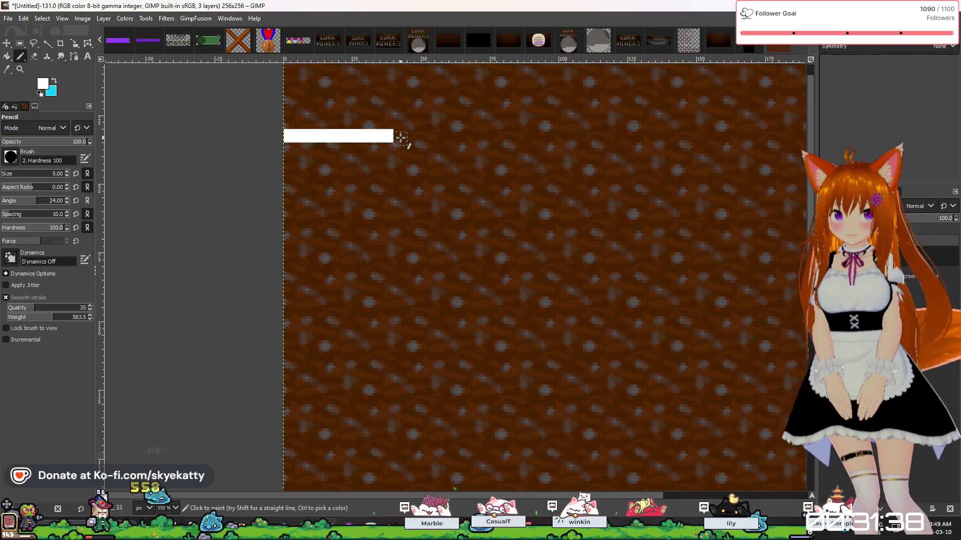
pyautogui.click(400, 136)
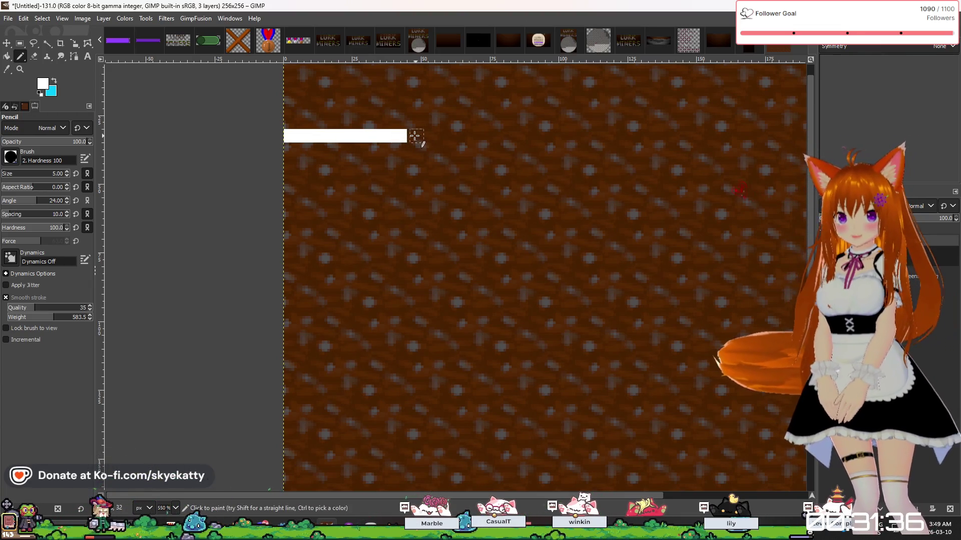
pyautogui.keyDown('ctrl'); pyautogui.scroll(-4, 465, 168); pyautogui.keyUp('ctrl')
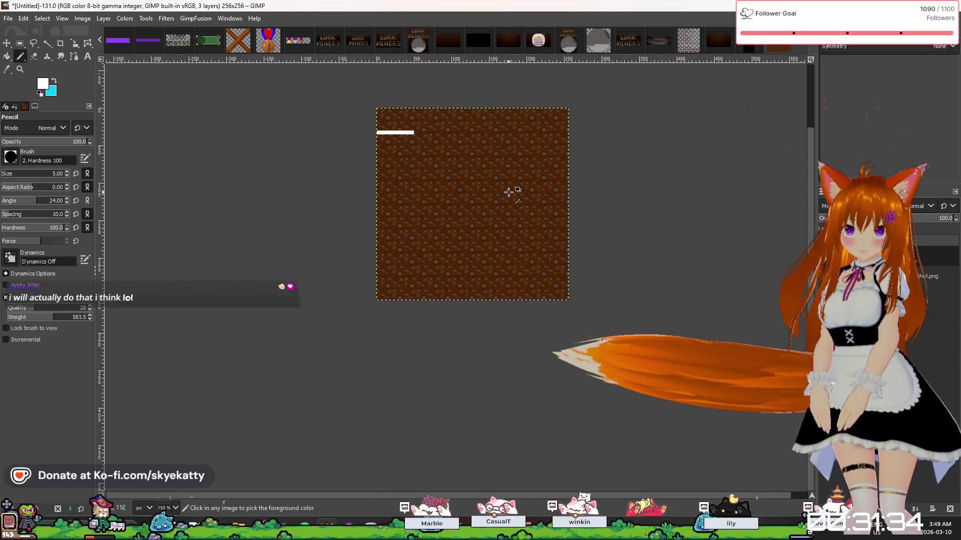
pyautogui.keyDown('ctrl'); pyautogui.scroll(4, 417, 132); pyautogui.keyUp('ctrl')
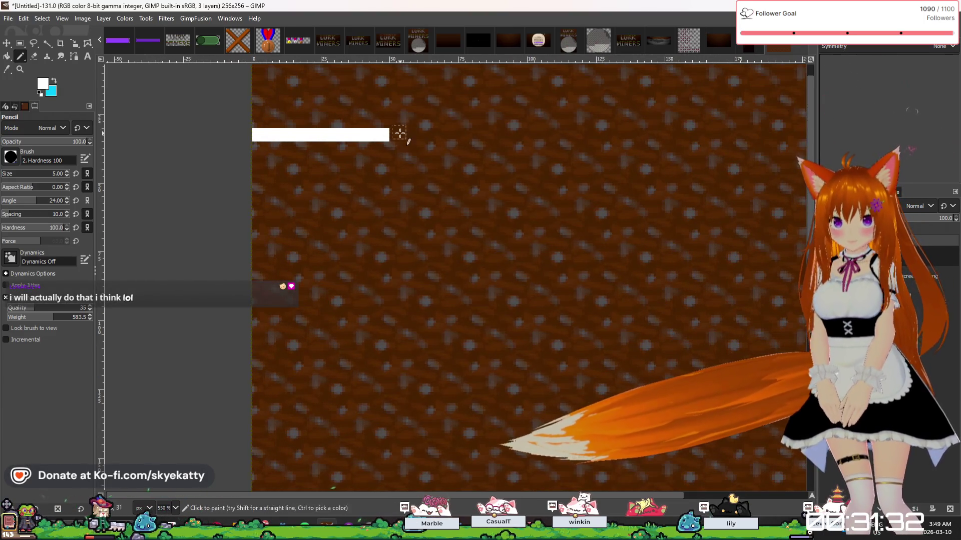
pyautogui.click(398, 135)
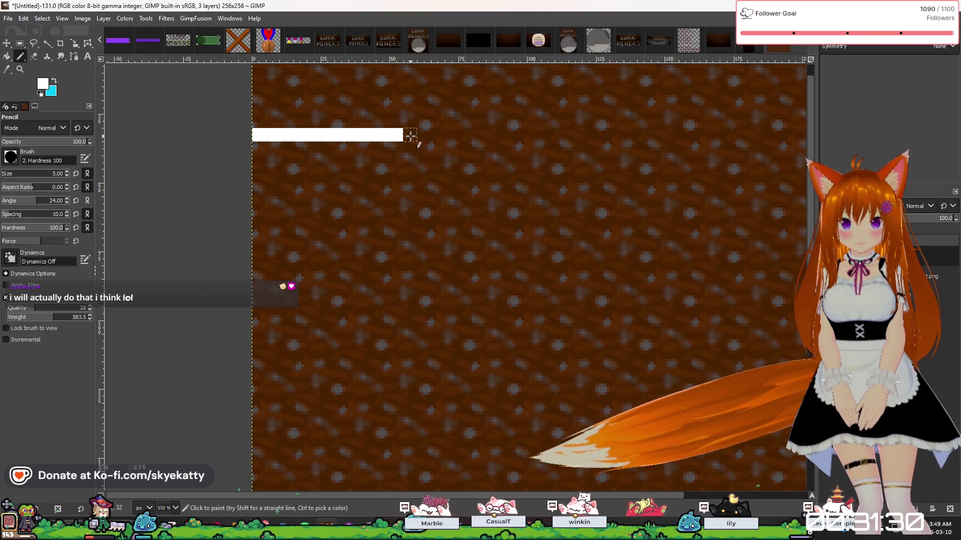
pyautogui.click(411, 135)
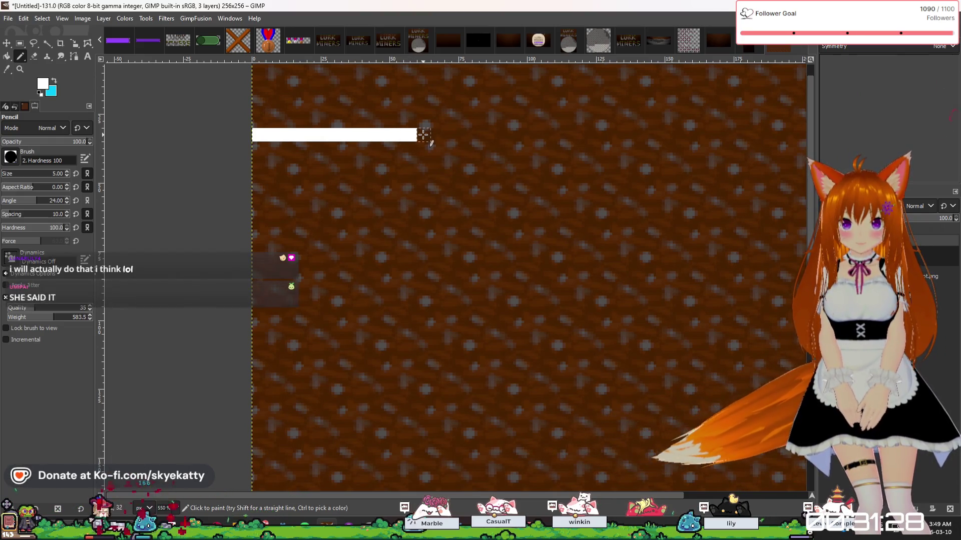
pyautogui.click(424, 135)
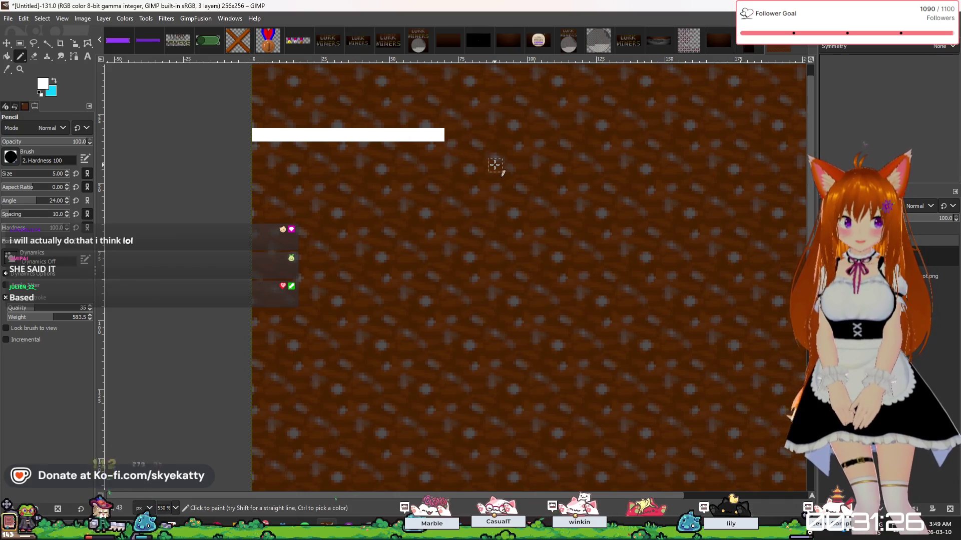
pyautogui.scroll(-1, 494, 161)
pyautogui.scroll(1, 464, 141)
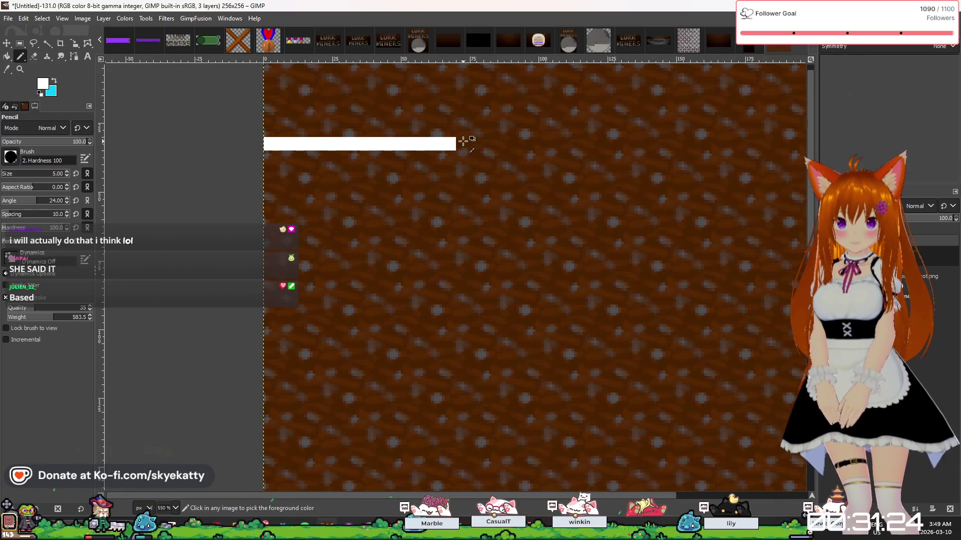
pyautogui.scroll(-3, 531, 178)
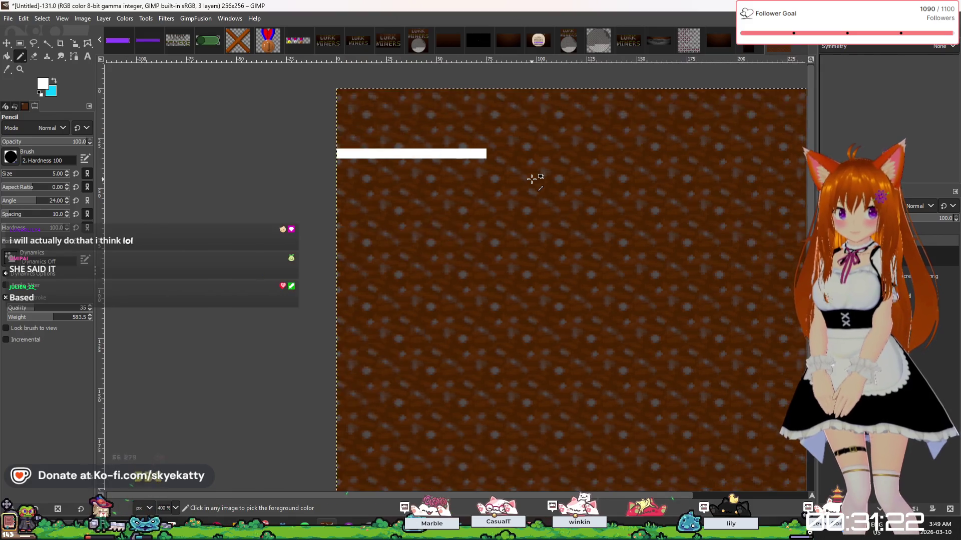
pyautogui.scroll(1, 721, 173)
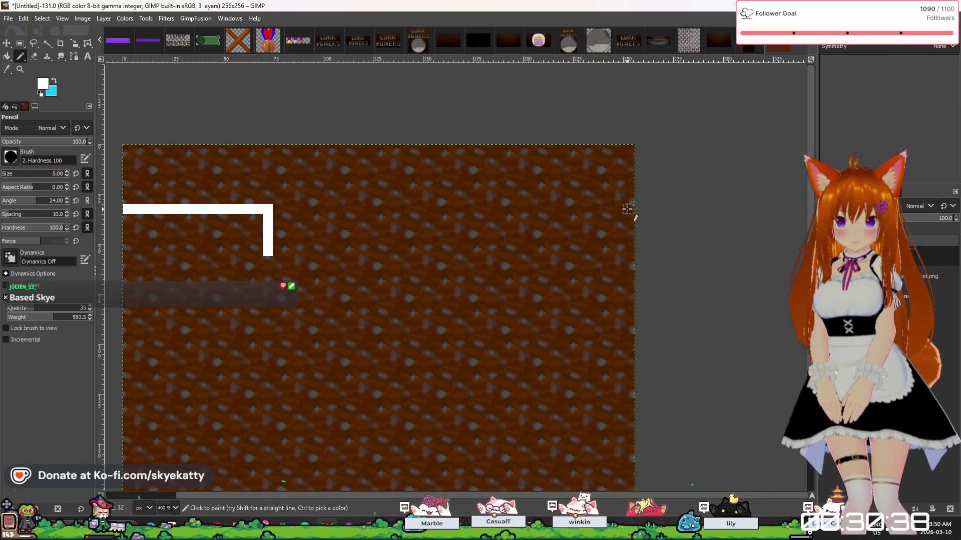
# Select a 236×5 px band and pencil a white ledge into it from the right edge.
pyautogui.press('r')
pyautogui.moveTo(228, 205)
pyautogui.mouseDown()
pyautogui.moveTo(346, 215)
pyautogui.moveTo(701, 214)
pyautogui.mouseUp()
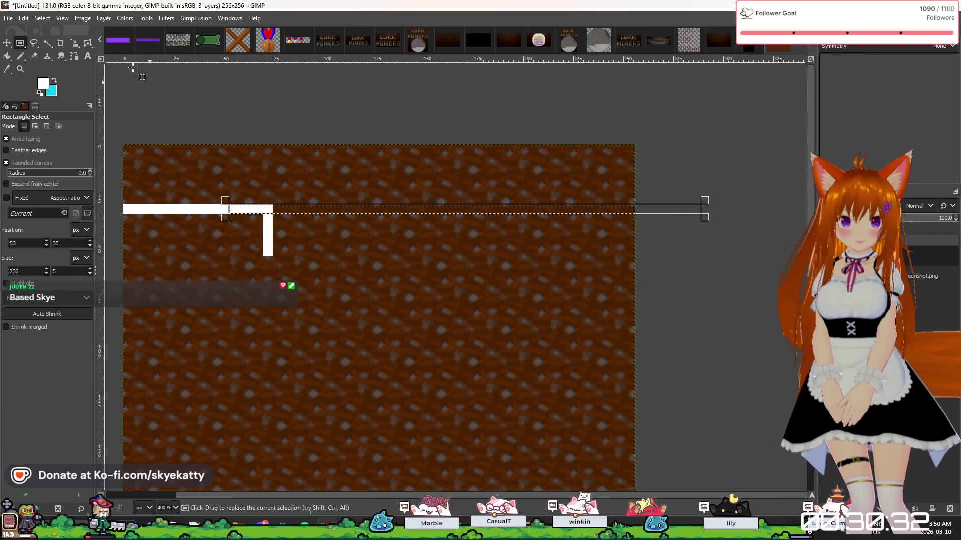
pyautogui.click(20, 57)
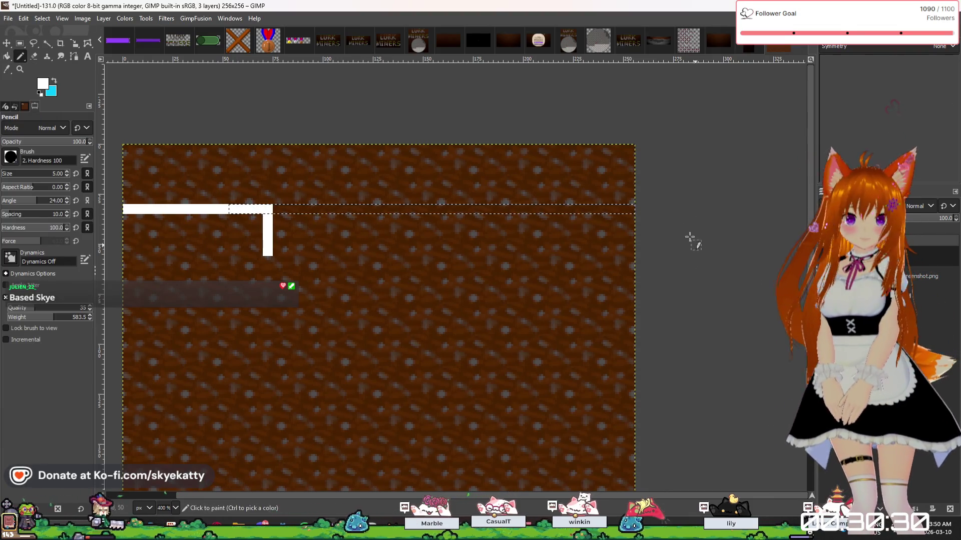
pyautogui.scroll(2, 739, 210)
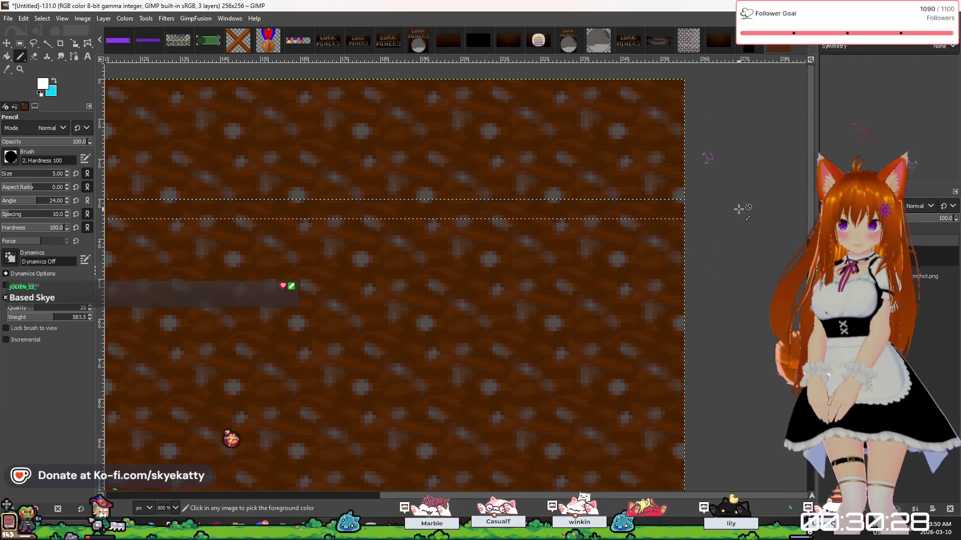
pyautogui.moveTo(673, 209); pyautogui.dragTo(434, 209)
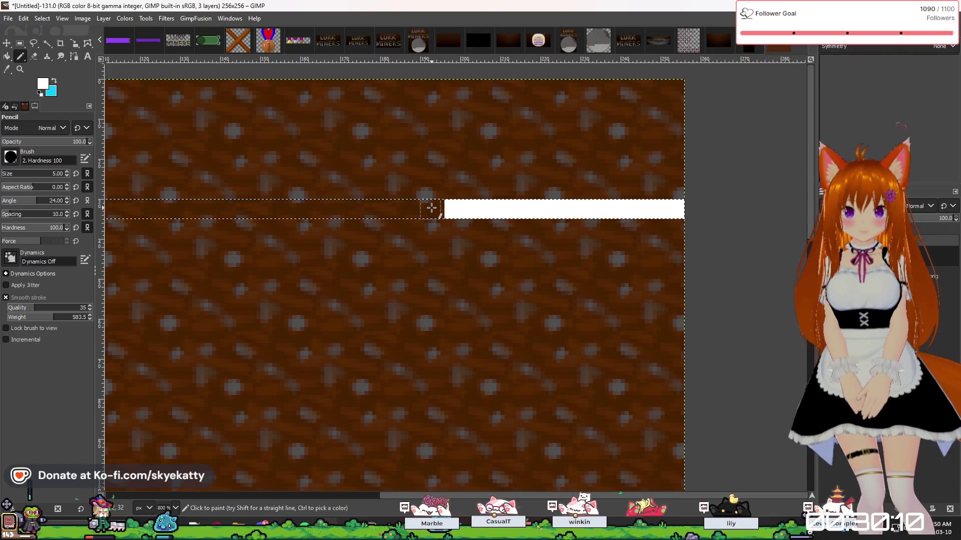
pyautogui.click(431, 208)
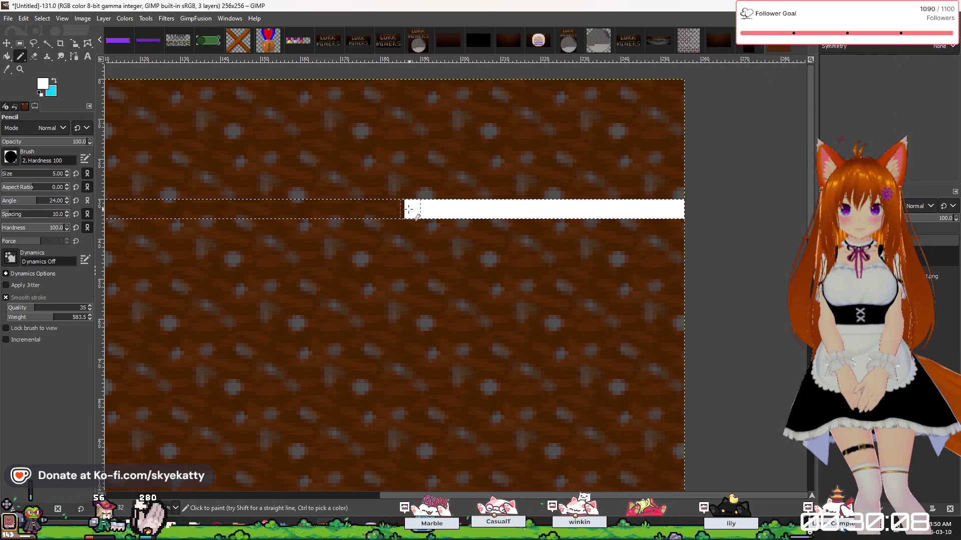
pyautogui.click(386, 208)
pyautogui.scroll(-5, 526, 251)
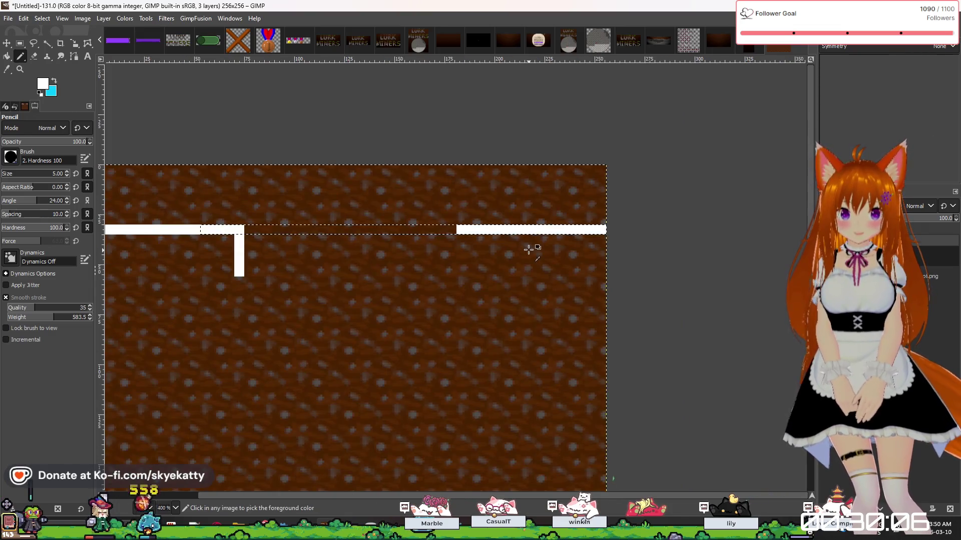
pyautogui.click(20, 43)
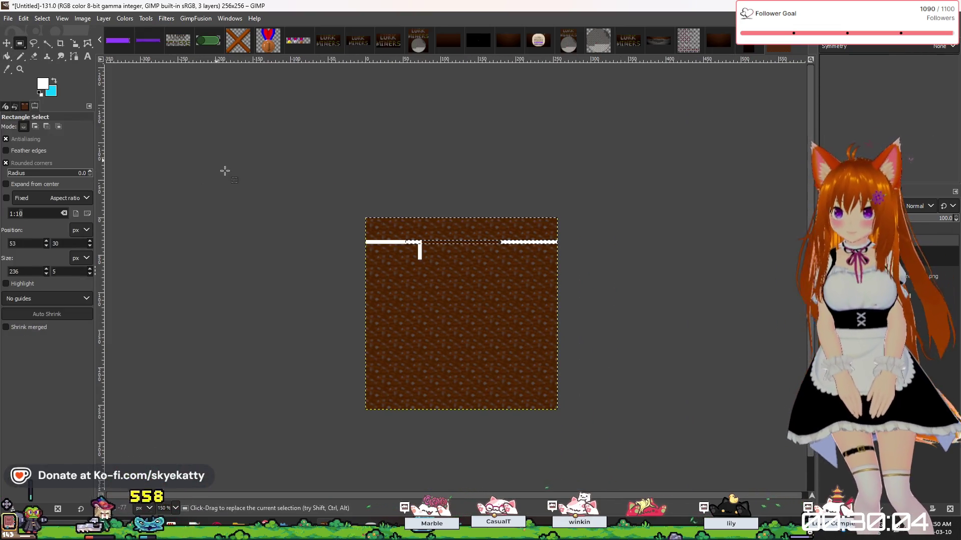
# Pencil a small white notch under the right ledge's inner end, undoing and restoring it.
pyautogui.scroll(3, 450, 319)
pyautogui.scroll(-1, 471, 321)
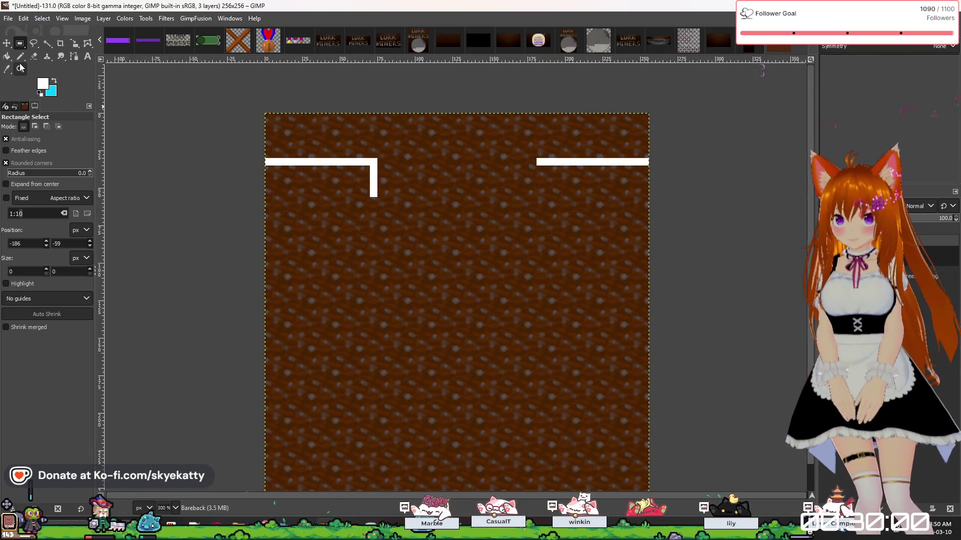
pyautogui.press('n')
pyautogui.scroll(1, 539, 171)
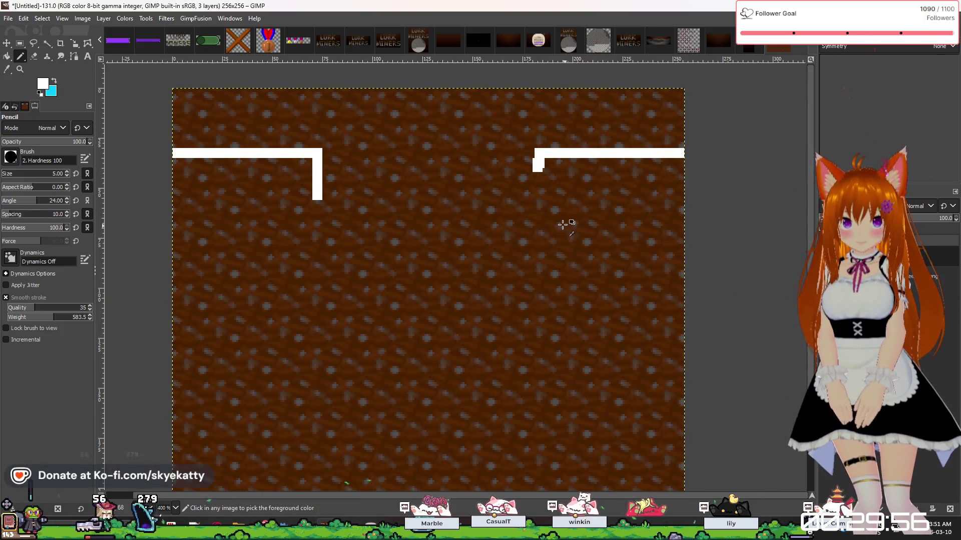
pyautogui.hotkey('ctrl', 'z')
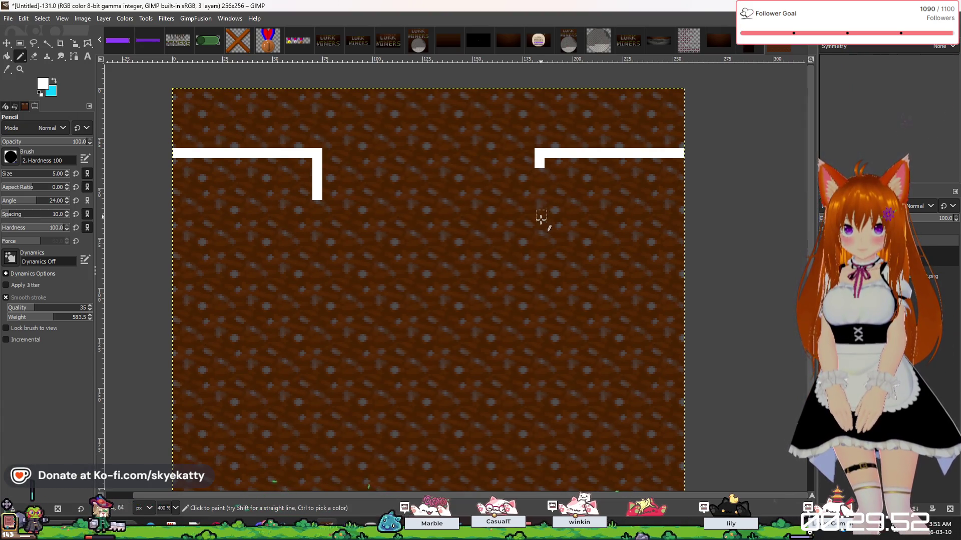
pyautogui.hotkey('ctrl', 'y')
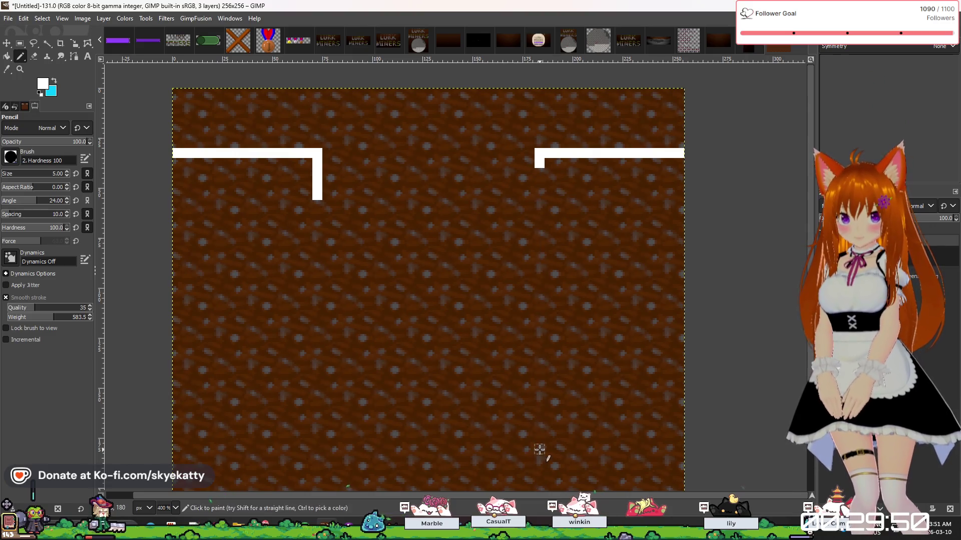
pyautogui.scroll(-4, 547, 439)
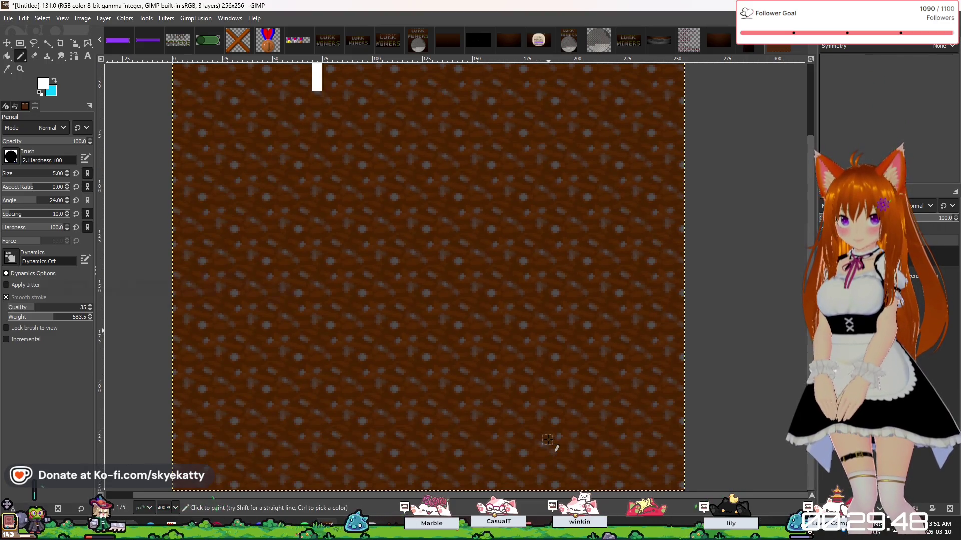
pyautogui.scroll(3, 543, 376)
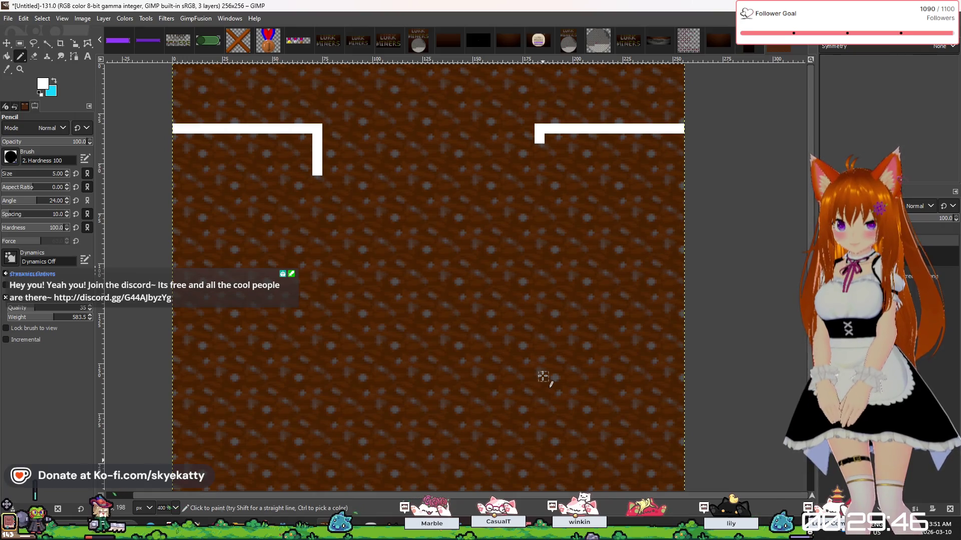
pyautogui.click(20, 44)
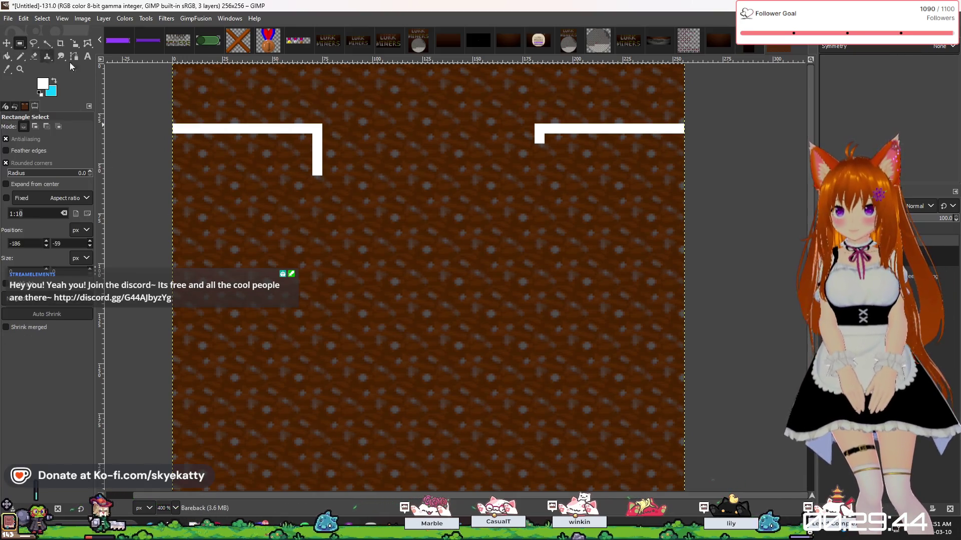
# Select a 5 px strip down from the right ledge and Bucket Fill it white.
pyautogui.moveTo(534, 124)
pyautogui.mouseDown()
pyautogui.moveTo(552, 211)
pyautogui.moveTo(544, 412)
pyautogui.mouseUp()
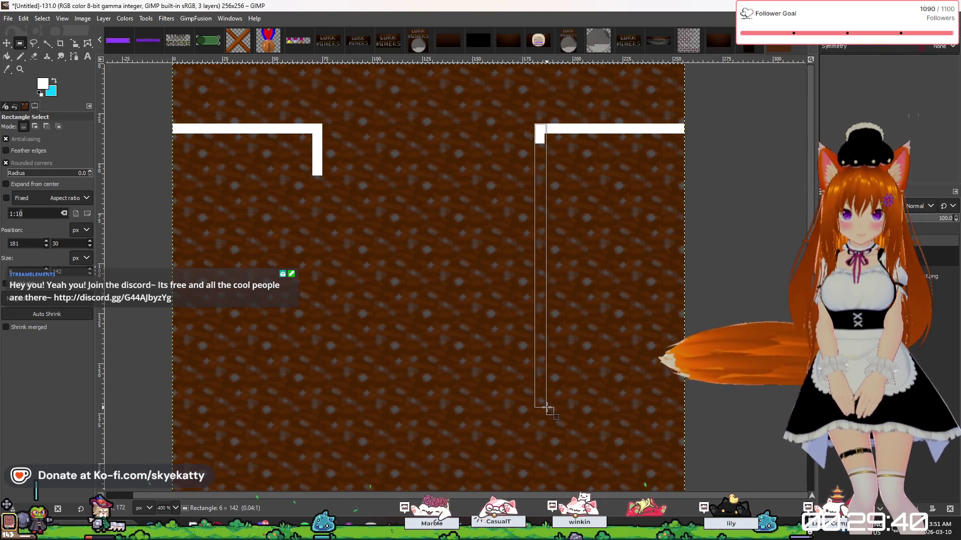
pyautogui.scroll(-3, 573, 388)
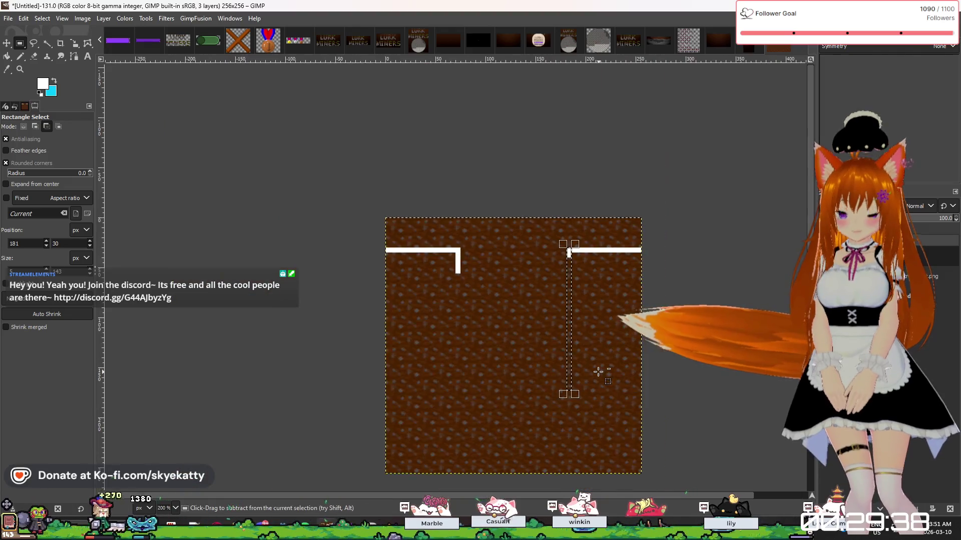
pyautogui.scroll(2, 580, 431)
pyautogui.moveTo(579, 340); pyautogui.dragTo(578, 404)
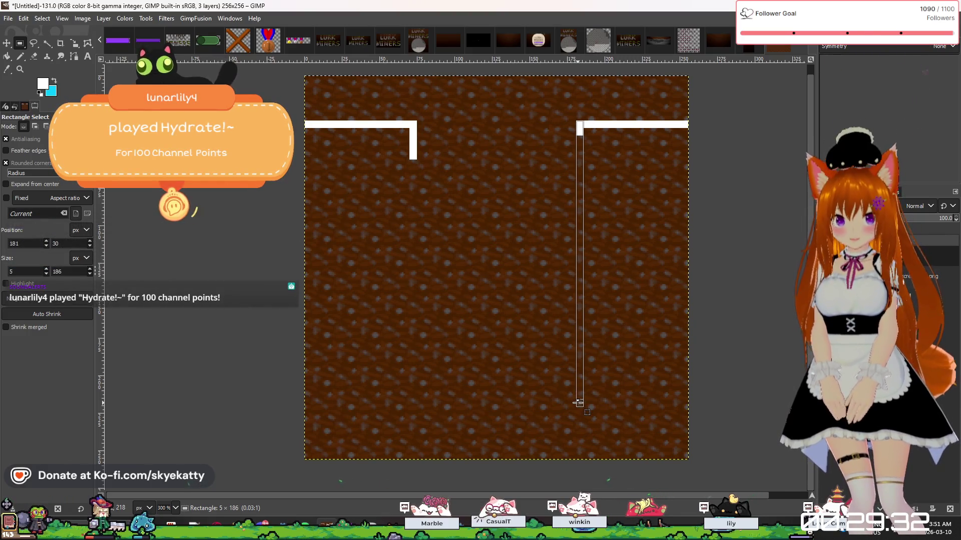
pyautogui.click(7, 56)
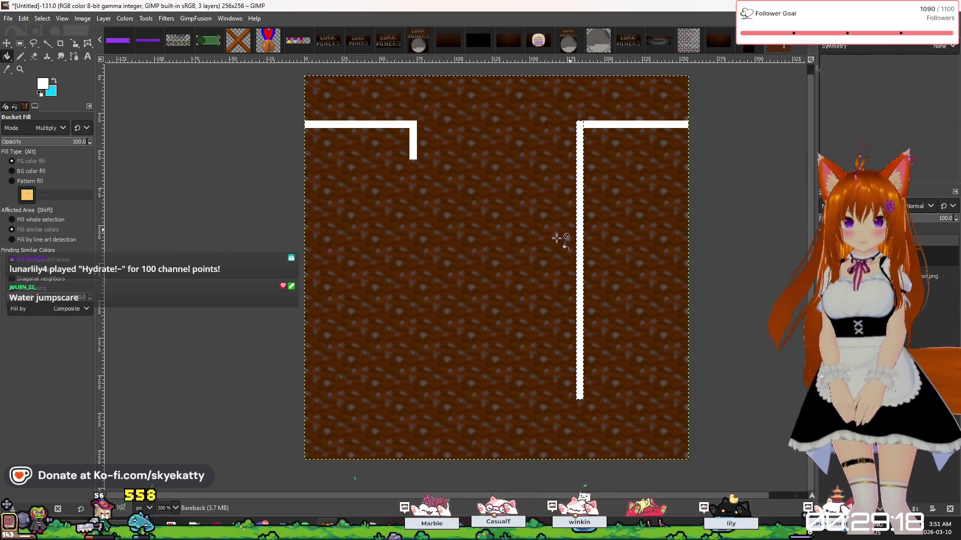
pyautogui.click(20, 45)
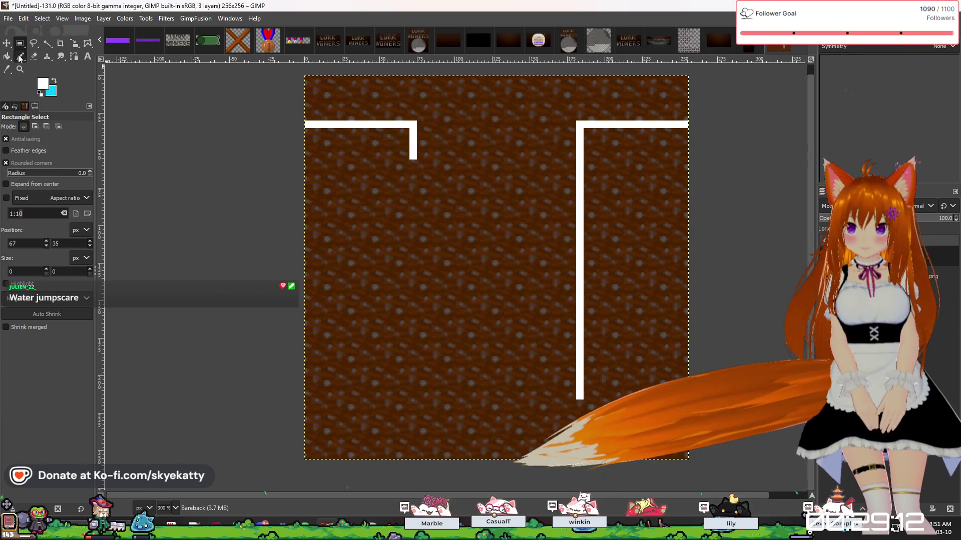
# Pencil a small white foot at the right wall's base.
pyautogui.click(34, 56)
pyautogui.press('r')
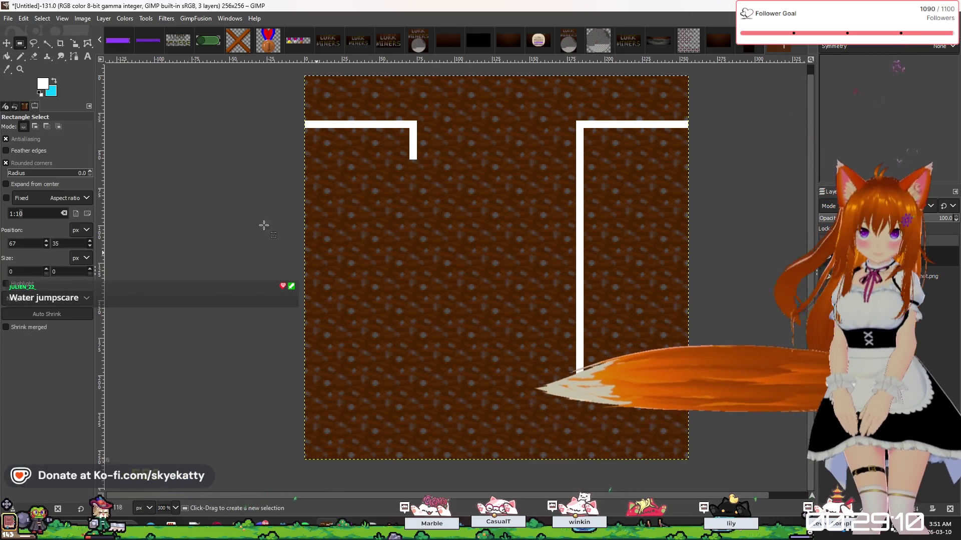
pyautogui.click(22, 55)
pyautogui.scroll(3, 595, 409)
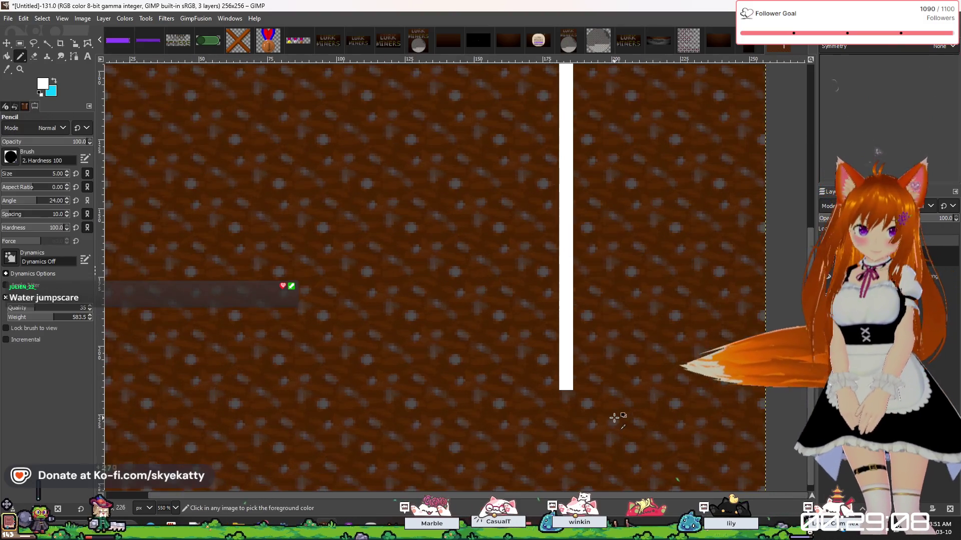
pyautogui.click(550, 374)
pyautogui.scroll(-4, 550, 374)
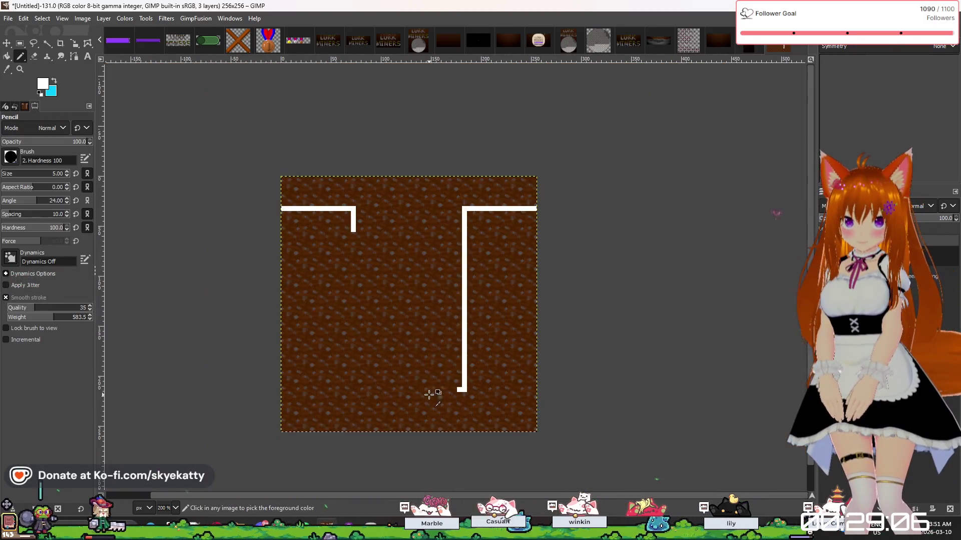
pyautogui.scroll(1, 307, 355)
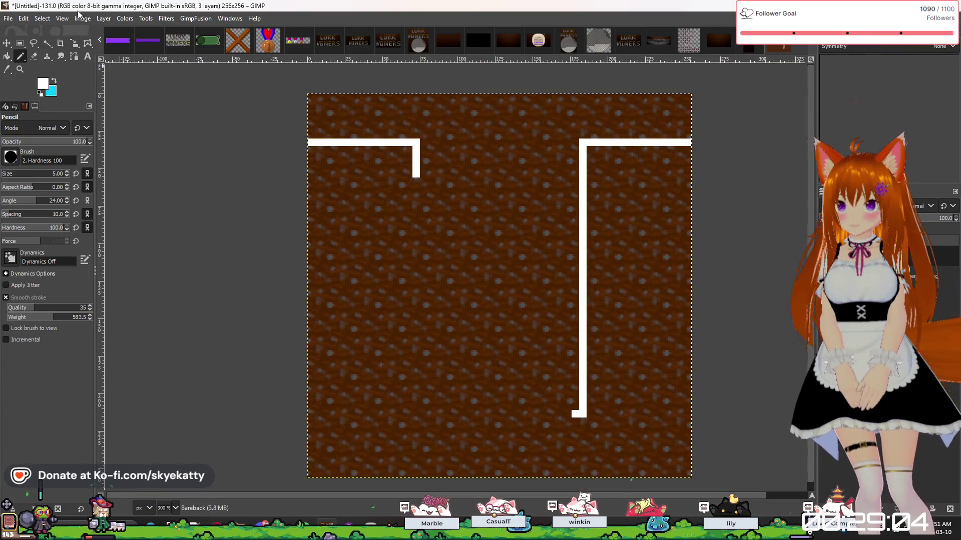
# Select a 5×175 px strip down from the left ledge's corner.
pyautogui.click(20, 43)
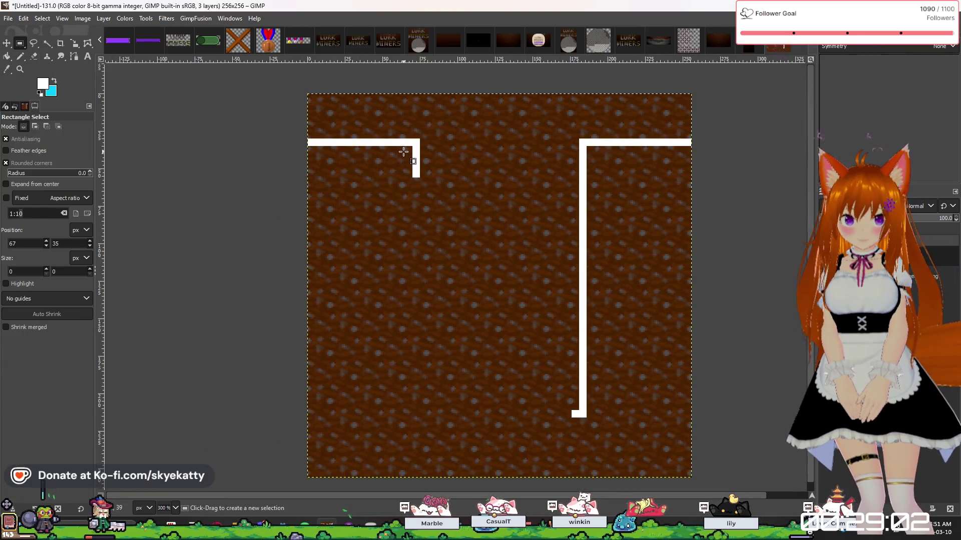
pyautogui.scroll(2, 409, 149)
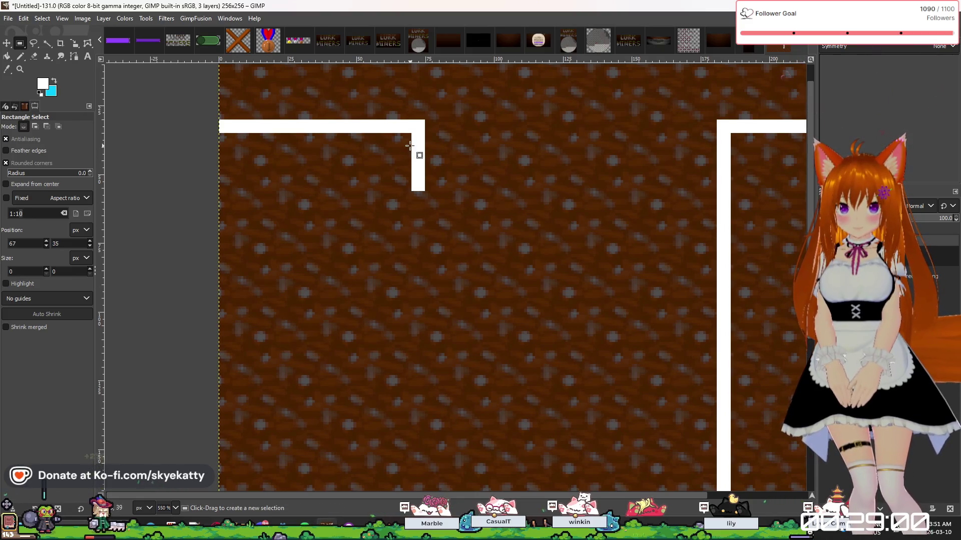
pyautogui.moveTo(411, 145); pyautogui.dragTo(422, 446)
pyautogui.scroll(-4, 508, 436)
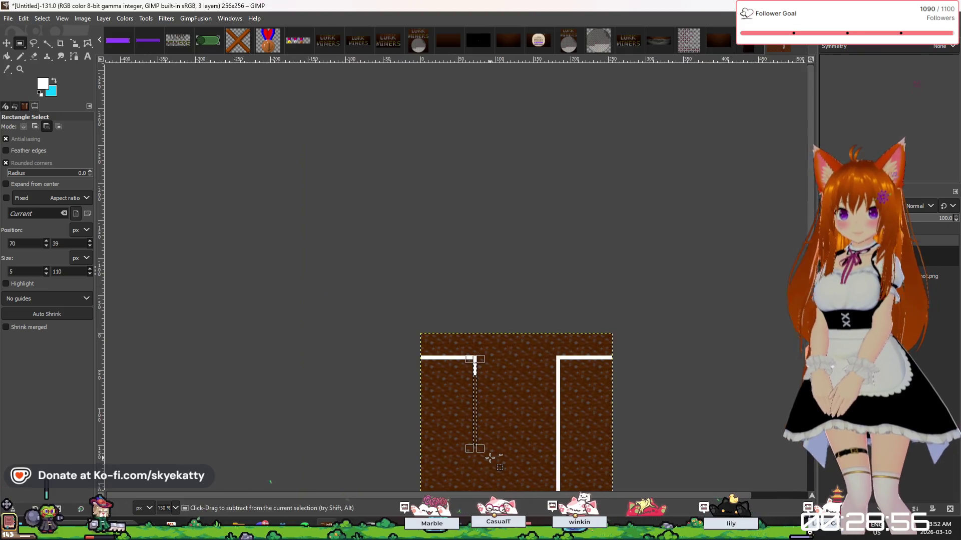
pyautogui.scroll(-3, 537, 403)
pyautogui.scroll(4, 498, 339)
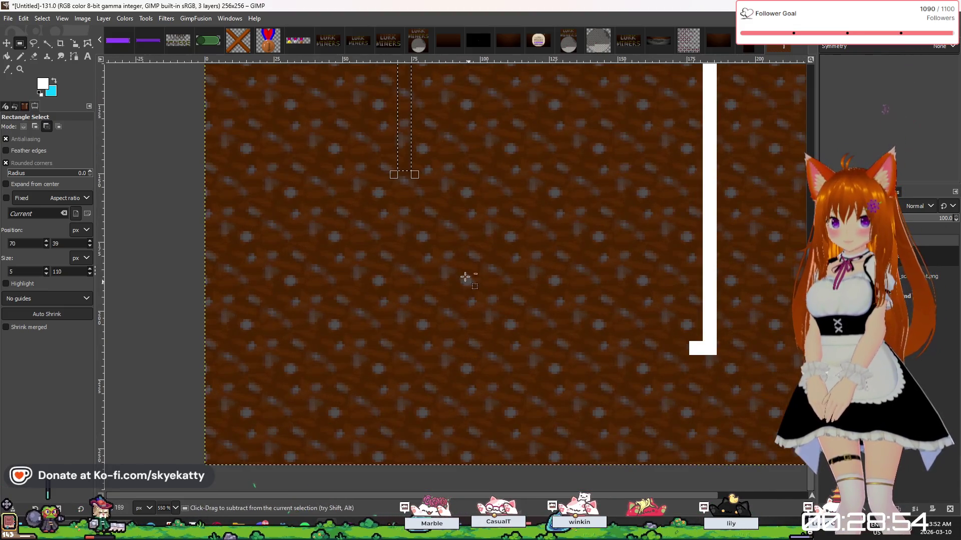
pyautogui.moveTo(400, 181); pyautogui.dragTo(404, 321)
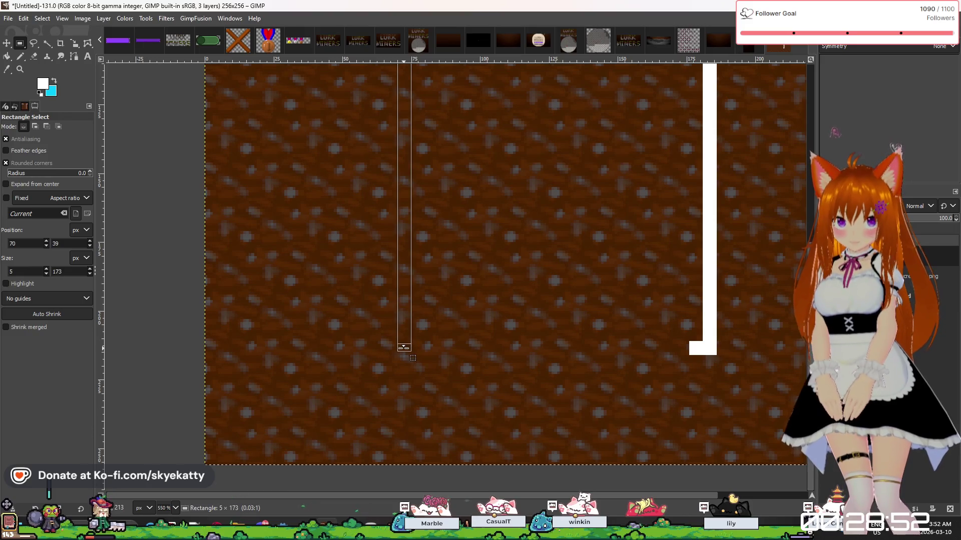
pyautogui.scroll(2, 445, 386)
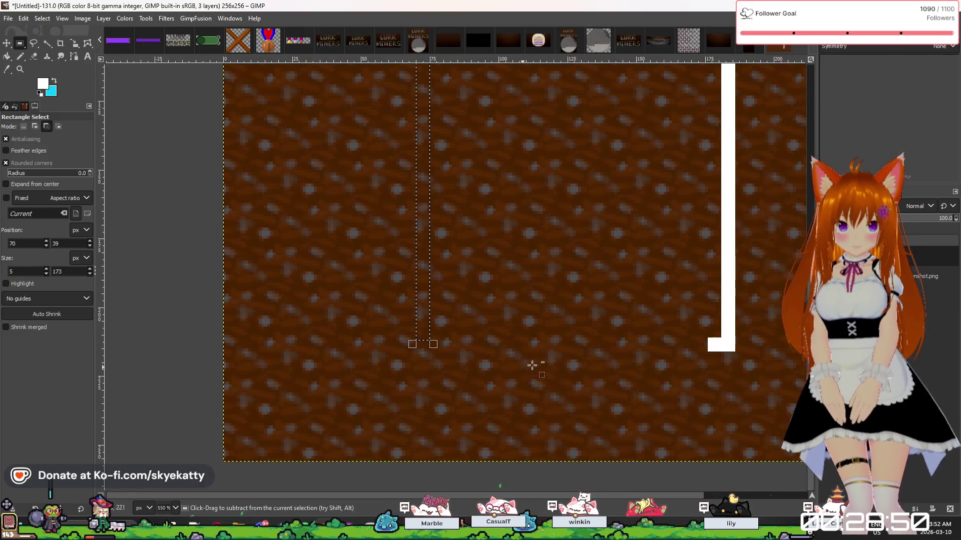
pyautogui.scroll(1, 696, 346)
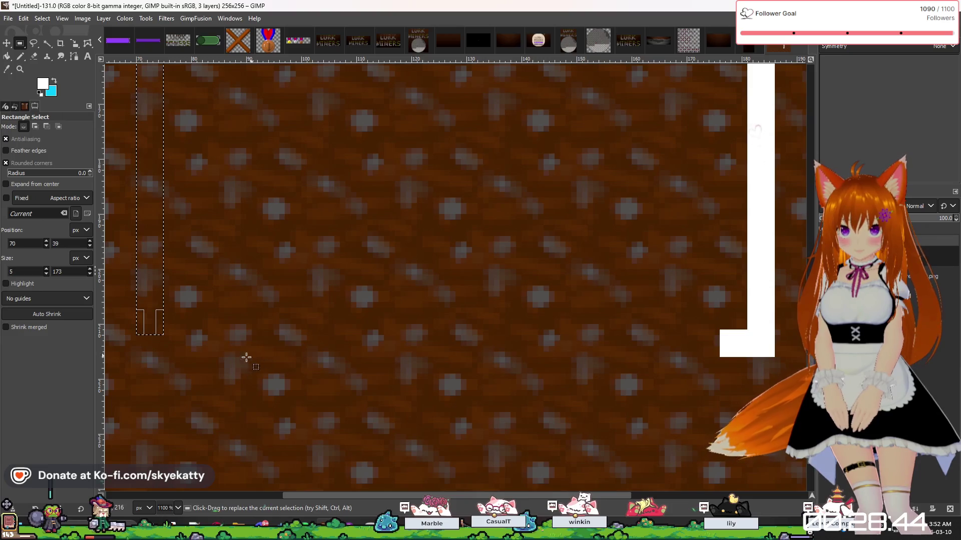
pyautogui.moveTo(149, 332); pyautogui.dragTo(149, 351)
pyautogui.scroll(-4, 375, 301)
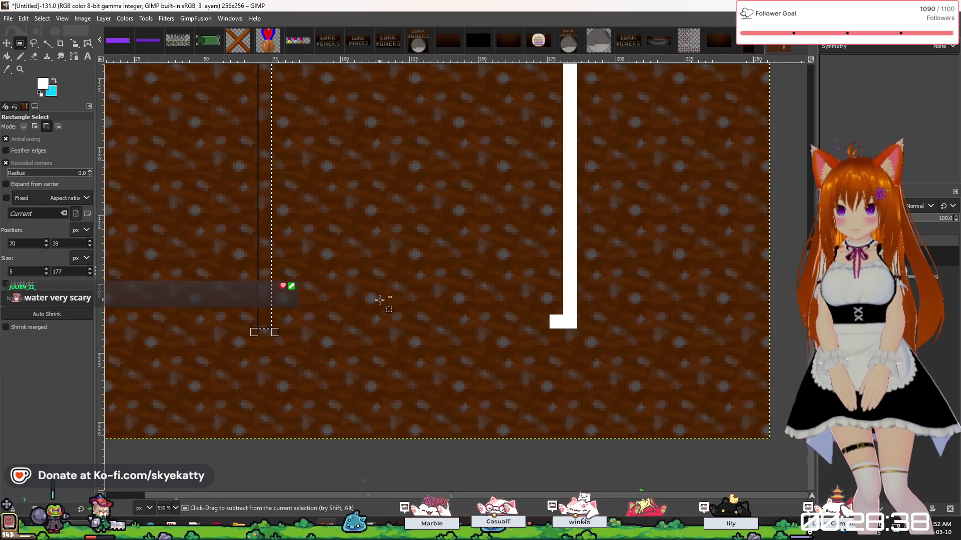
pyautogui.scroll(4, 331, 185)
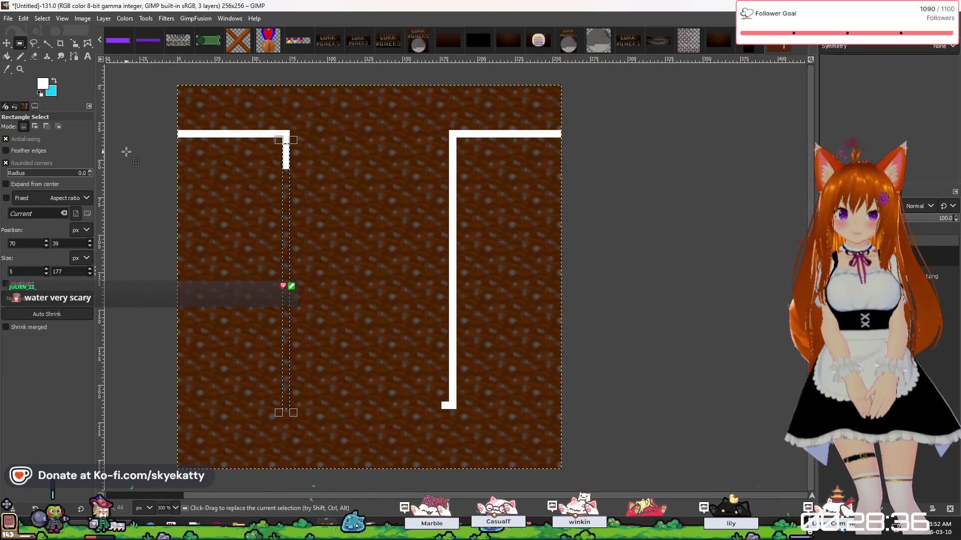
# Bucket Fill the left strip white to form the left wall.
pyautogui.click(6, 56)
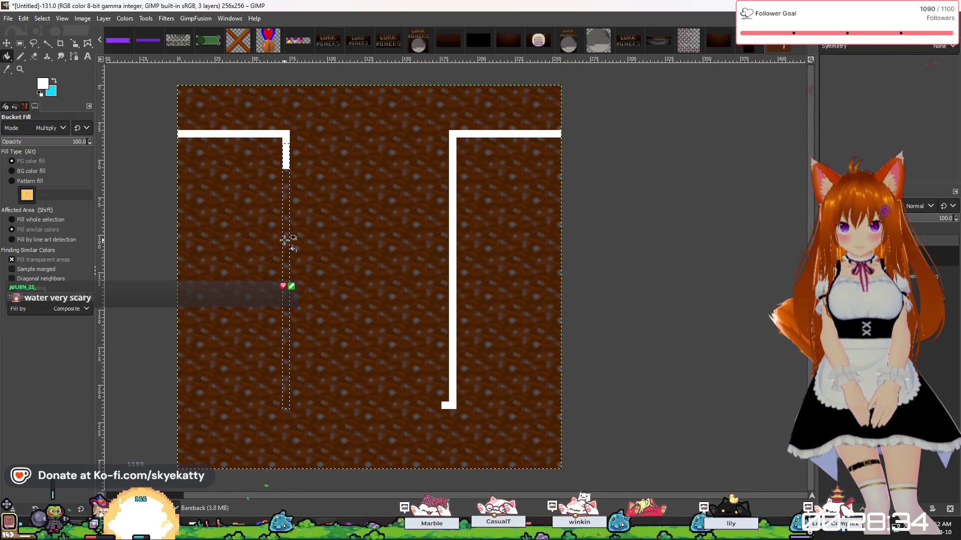
pyautogui.click(284, 239)
pyautogui.click(20, 44)
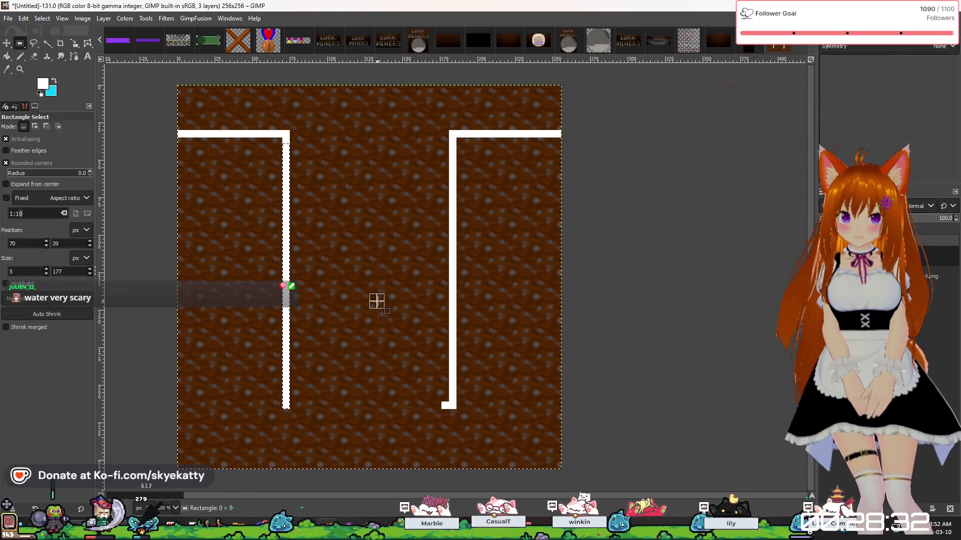
pyautogui.scroll(2, 447, 406)
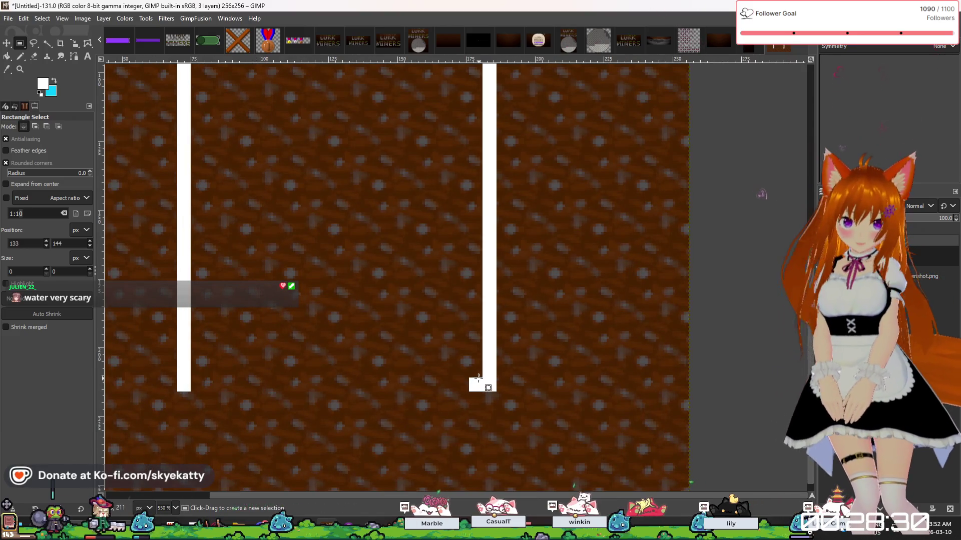
# Select a thin floor strip spanning from the right wall to the left wall.
pyautogui.moveTo(480, 379); pyautogui.dragTo(285, 393)
pyautogui.scroll(2, 358, 422)
pyautogui.scroll(-2, 345, 422)
pyautogui.hscroll(-2, 222, 398)
pyautogui.scroll(2, 230, 399)
pyautogui.scroll(2, 295, 401)
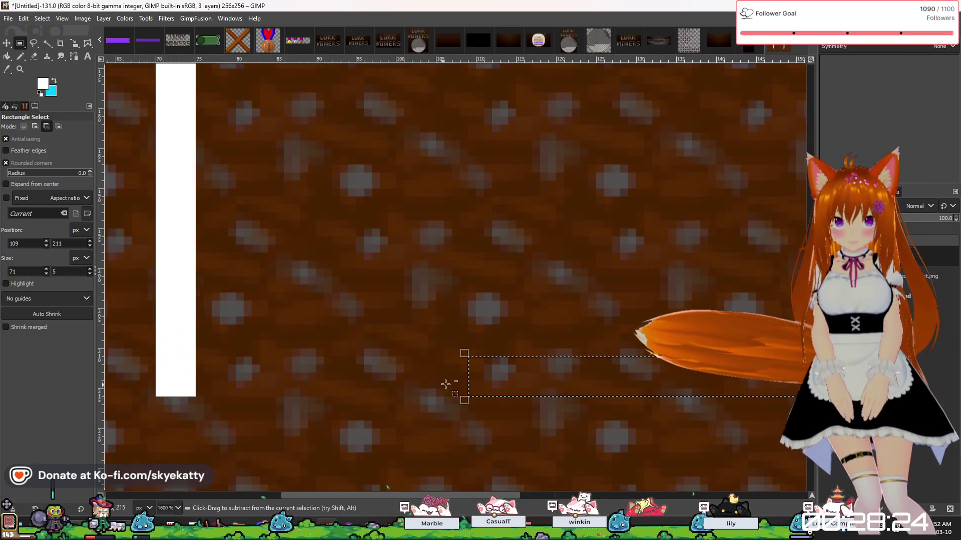
pyautogui.moveTo(473, 381); pyautogui.dragTo(167, 382)
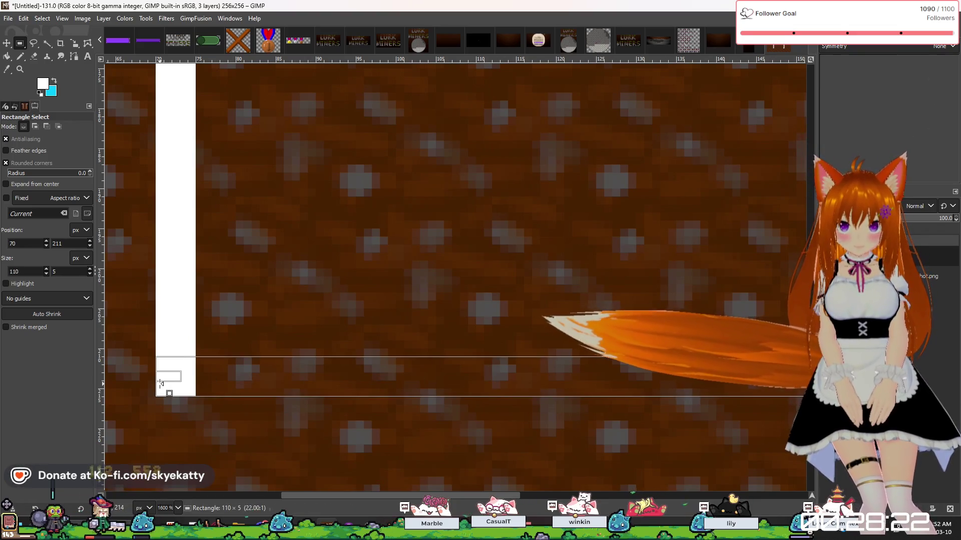
pyautogui.scroll(-4, 353, 422)
# Bucket Fill the floor strip white to close the U-shaped pit.
pyautogui.hotkey('shift', 'b')
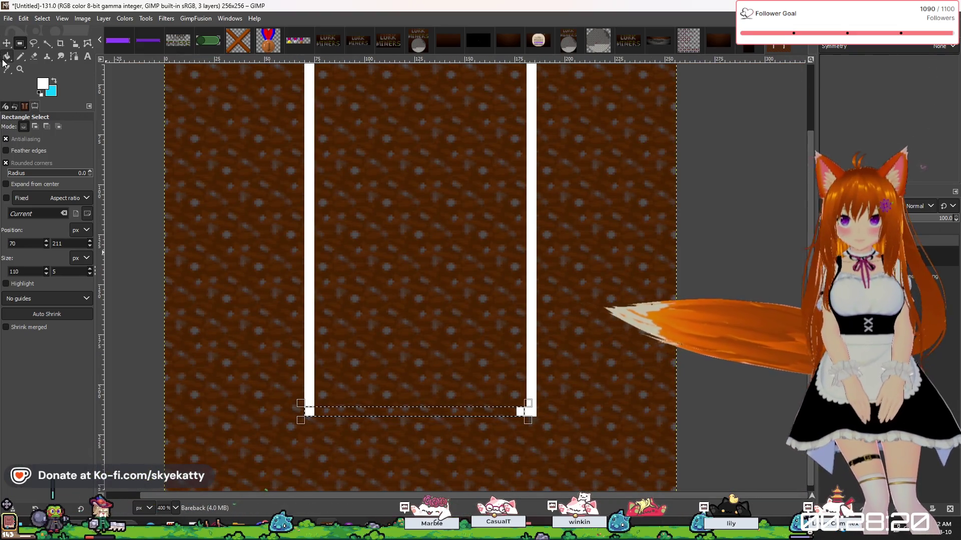
pyautogui.click(460, 415)
pyautogui.scroll(-4, 443, 436)
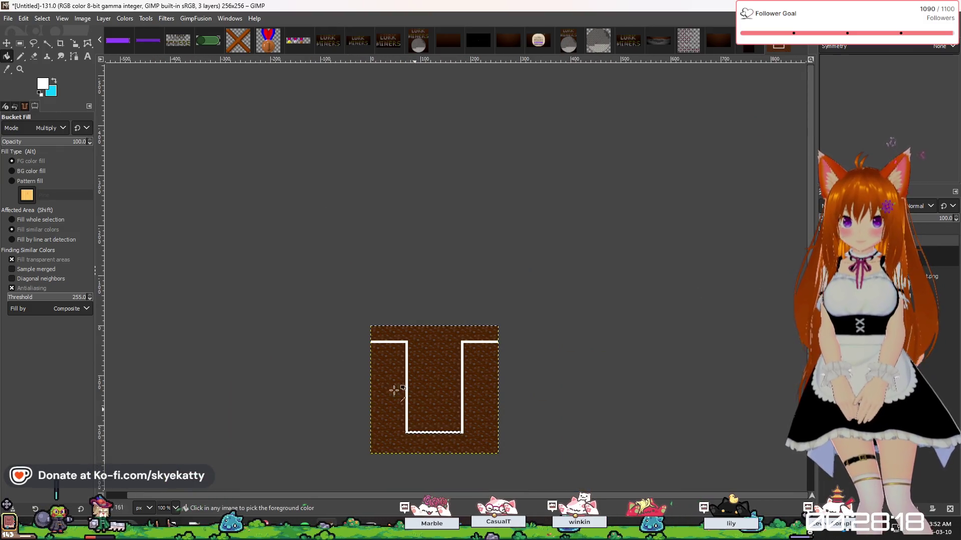
pyautogui.click(20, 44)
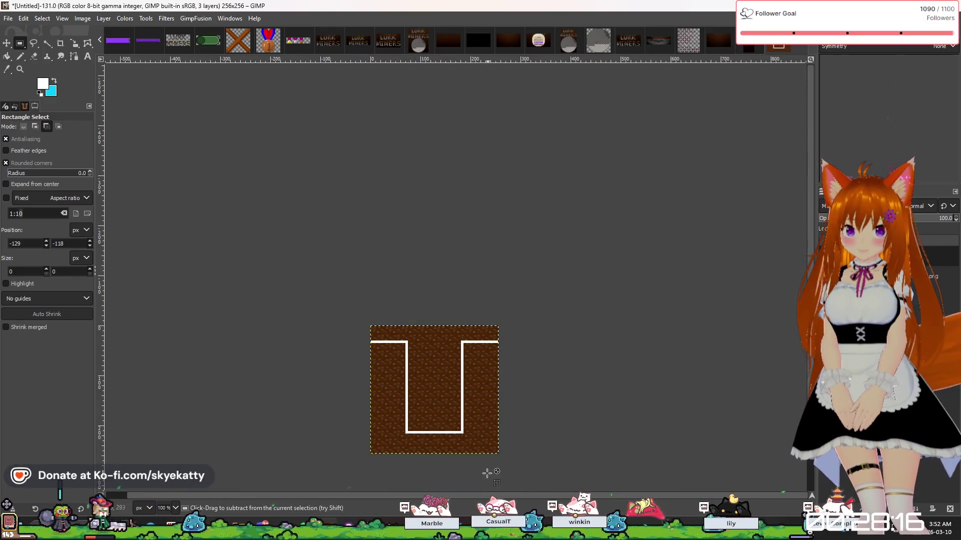
pyautogui.scroll(3, 444, 431)
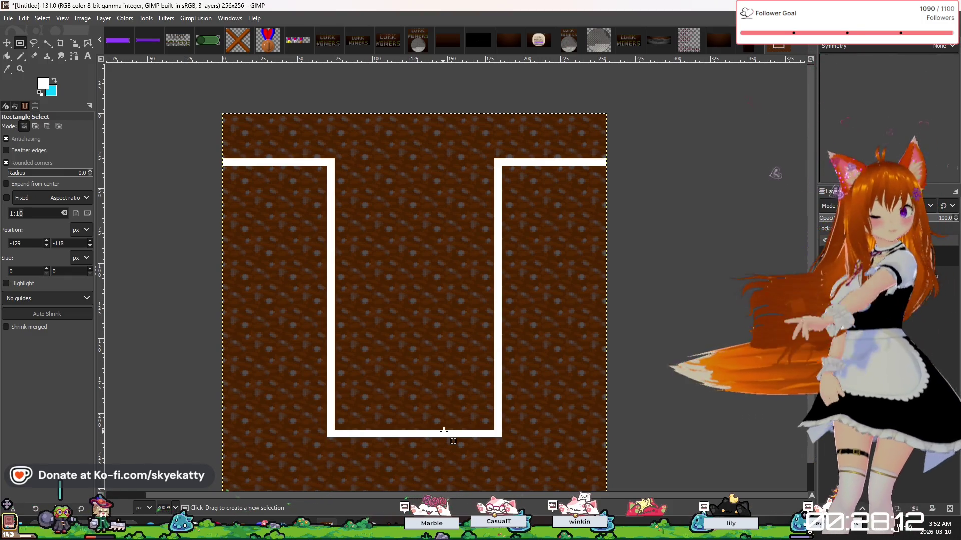
pyautogui.scroll(3, 384, 186)
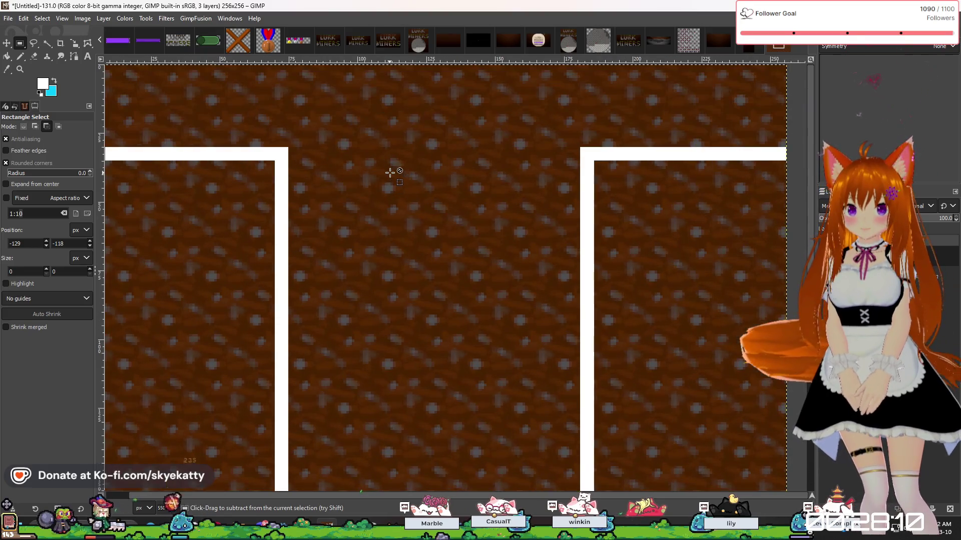
pyautogui.press('n')
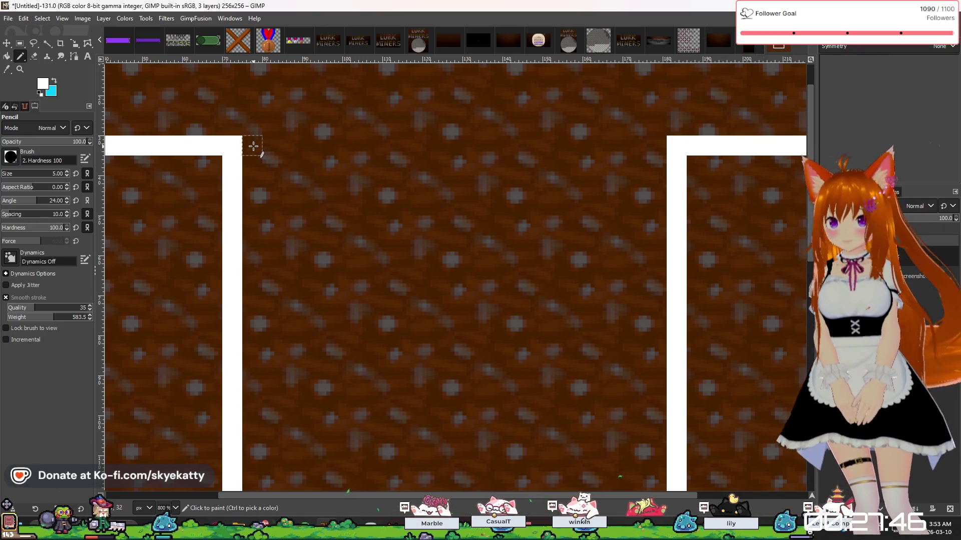
# Swap to cyan and pencil cyan blocks beside the left and right wall tops.
pyautogui.click(53, 85)
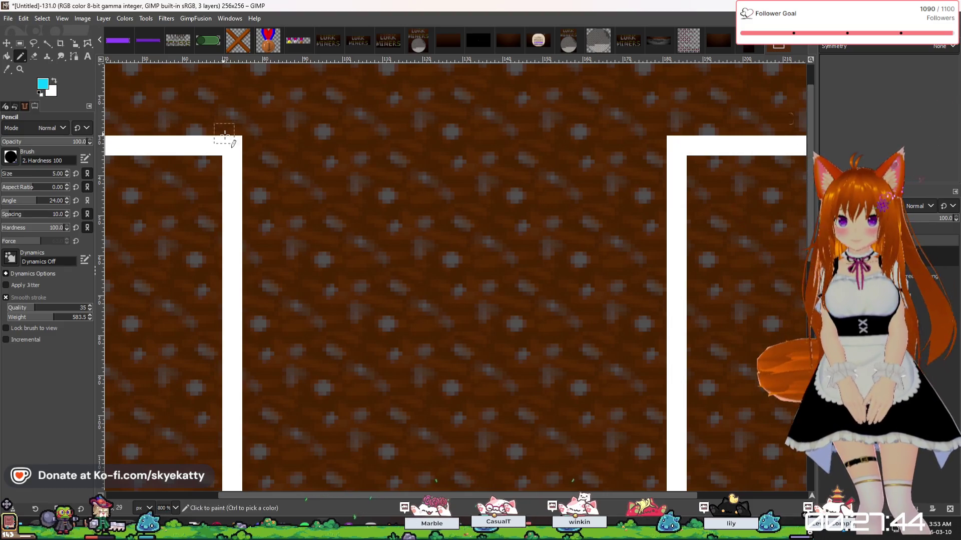
pyautogui.click(252, 146)
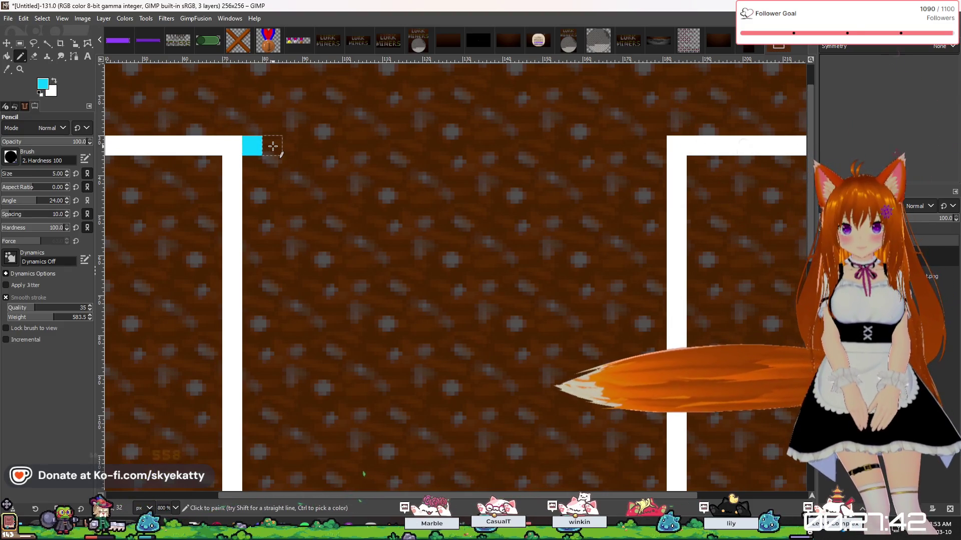
pyautogui.click(272, 146)
pyautogui.click(293, 146)
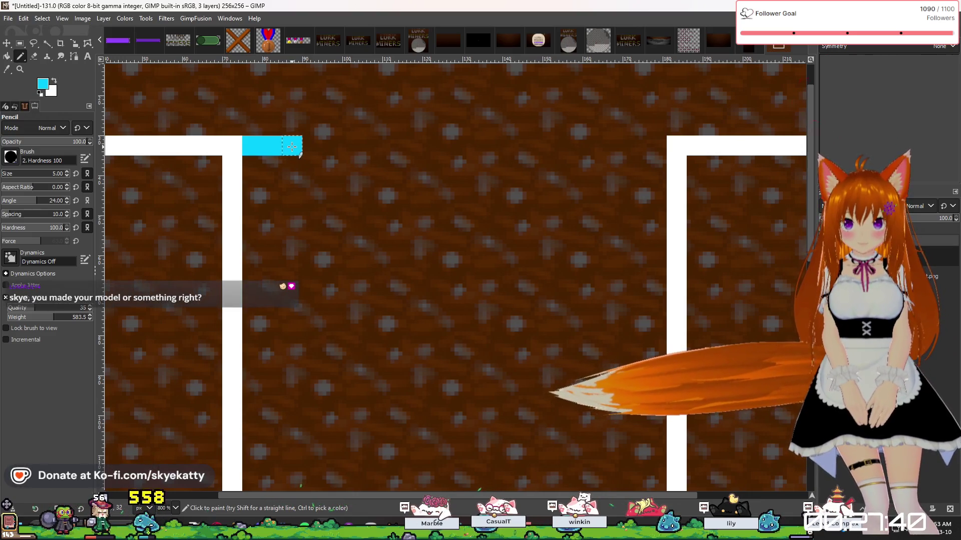
pyautogui.click(312, 146)
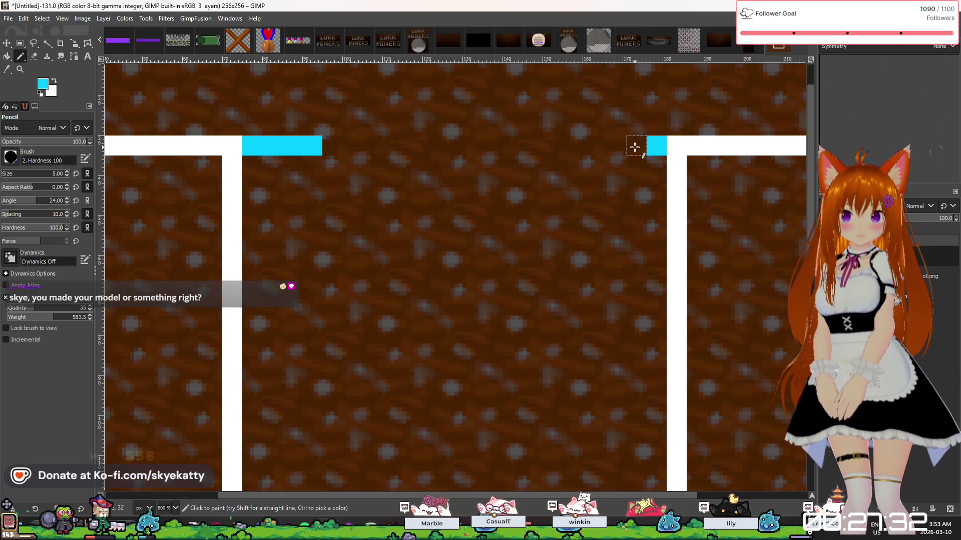
pyautogui.click(597, 146)
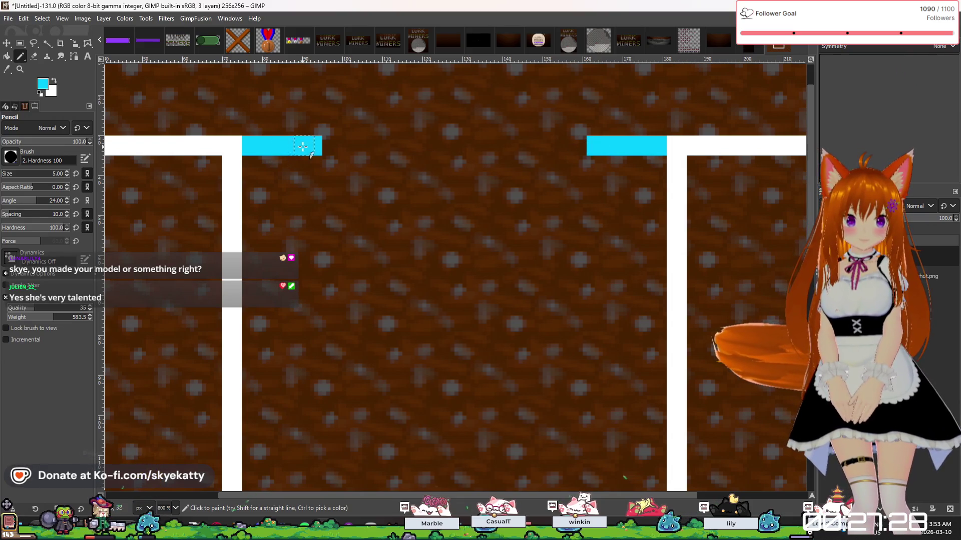
# Swap back to white and pencil a line across the opening between the cyan marks.
pyautogui.press('x')
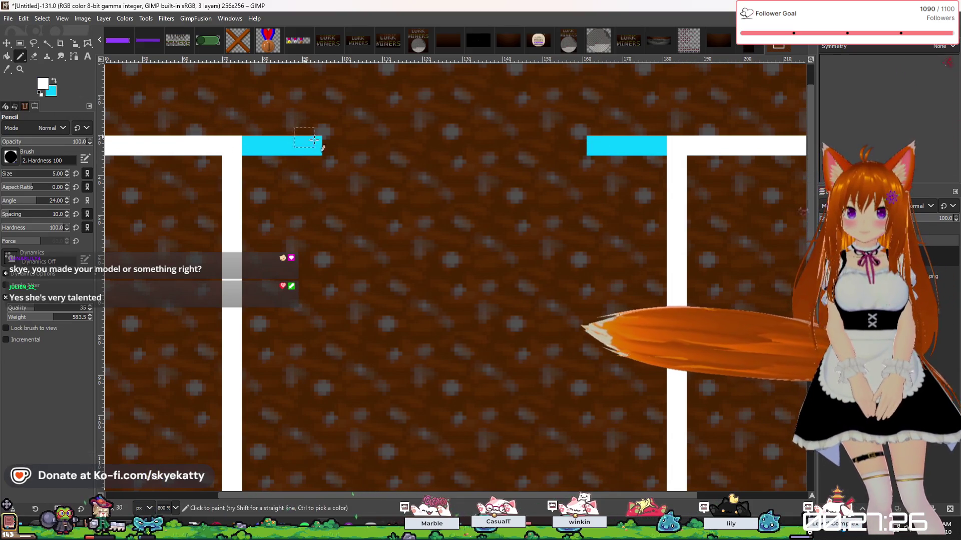
pyautogui.click(332, 146)
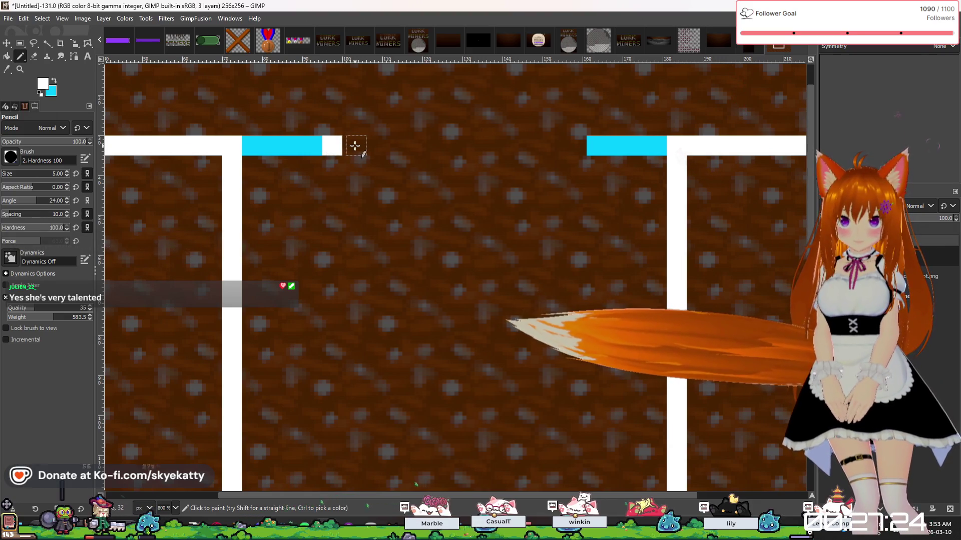
pyautogui.click(352, 146)
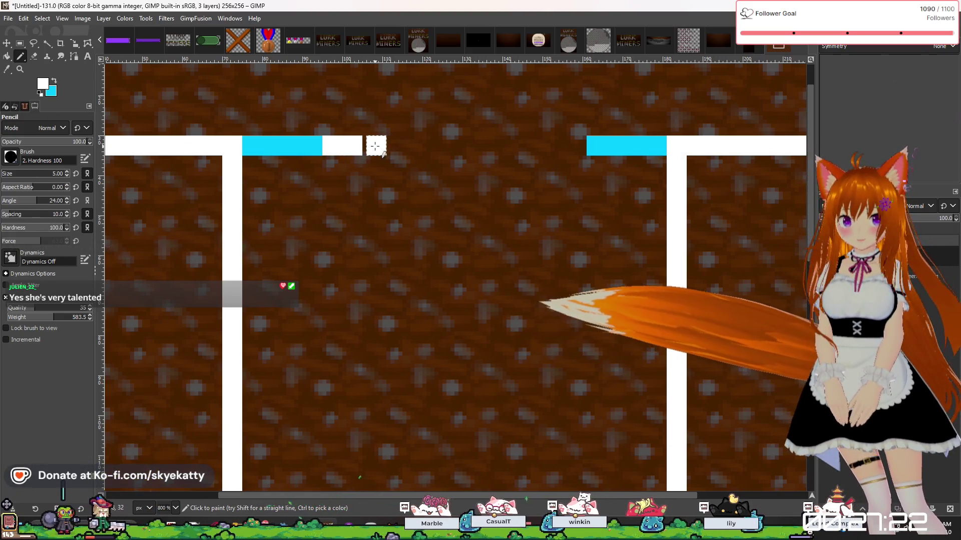
pyautogui.click(384, 146)
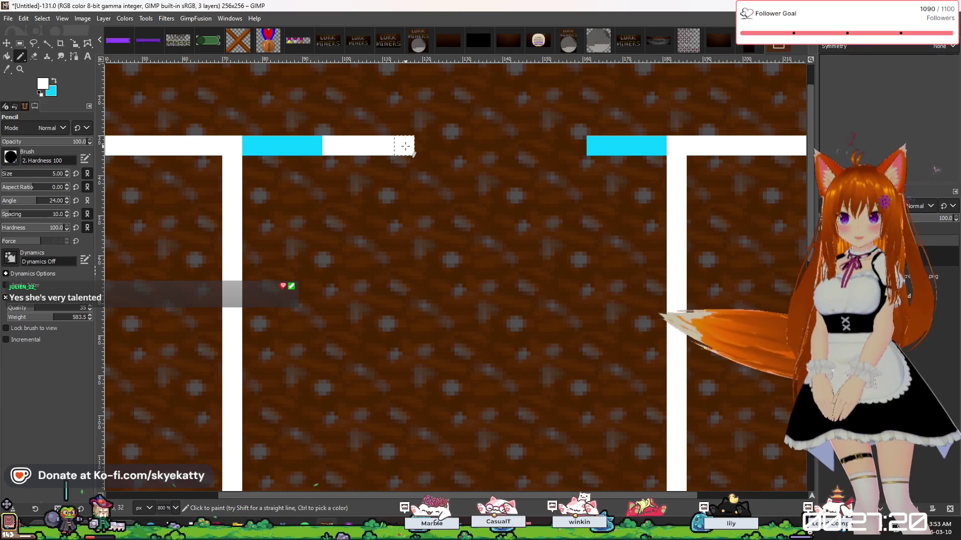
pyautogui.click(405, 146)
pyautogui.click(424, 146)
pyautogui.click(445, 145)
pyautogui.click(460, 146)
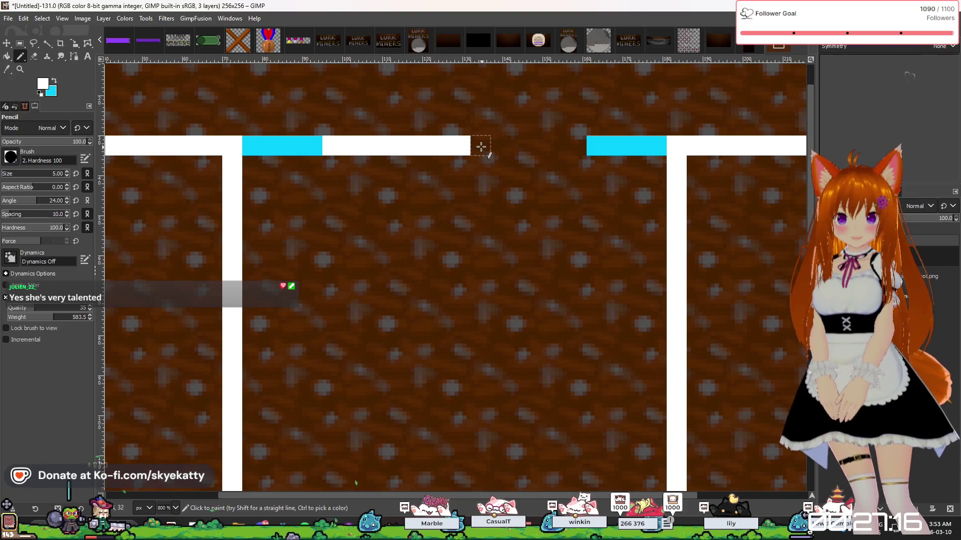
pyautogui.click(482, 146)
pyautogui.click(508, 145)
pyautogui.click(530, 145)
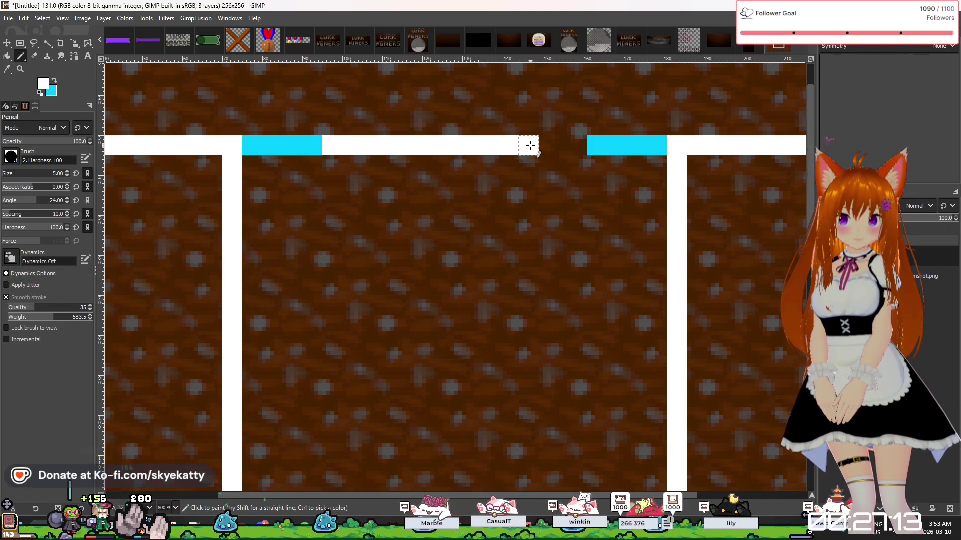
pyautogui.click(561, 144)
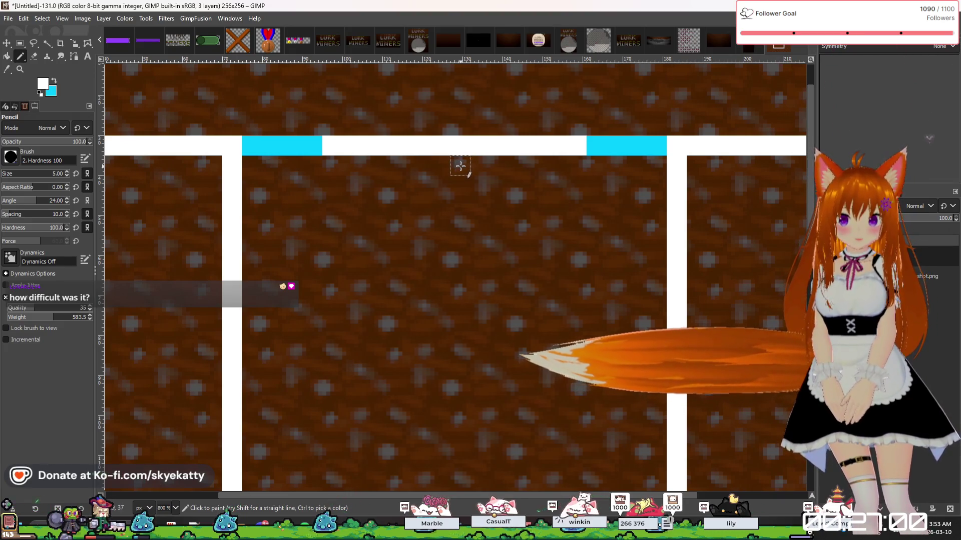
# Pencil a white stub below the line's centre, then select it and erase it back to dirt.
pyautogui.click(461, 166)
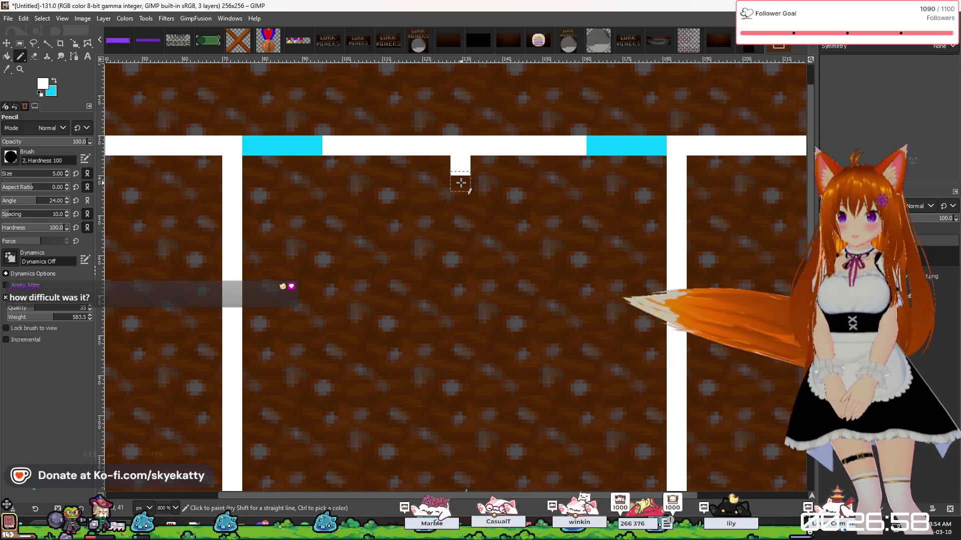
pyautogui.click(460, 185)
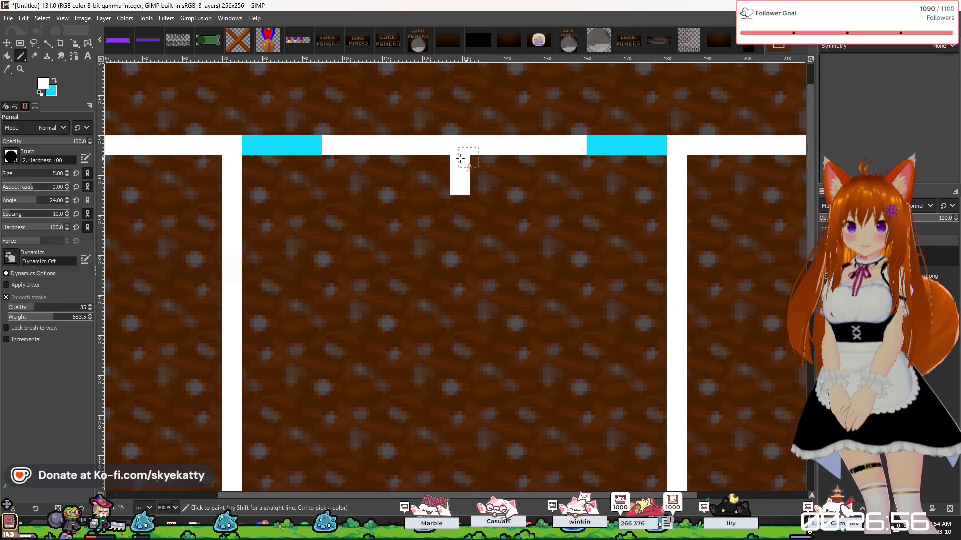
pyautogui.click(20, 44)
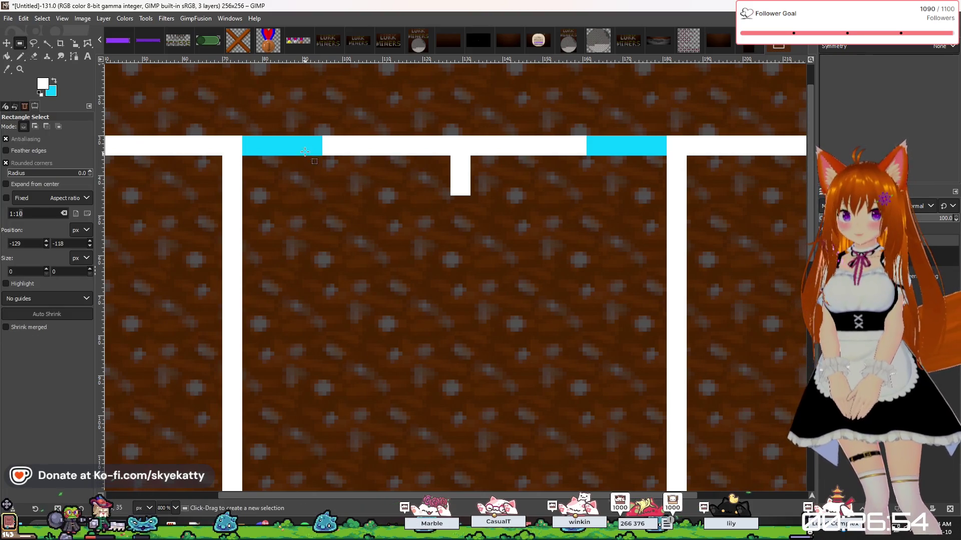
pyautogui.moveTo(323, 144)
pyautogui.mouseDown()
pyautogui.moveTo(382, 182)
pyautogui.moveTo(445, 184)
pyautogui.mouseUp()
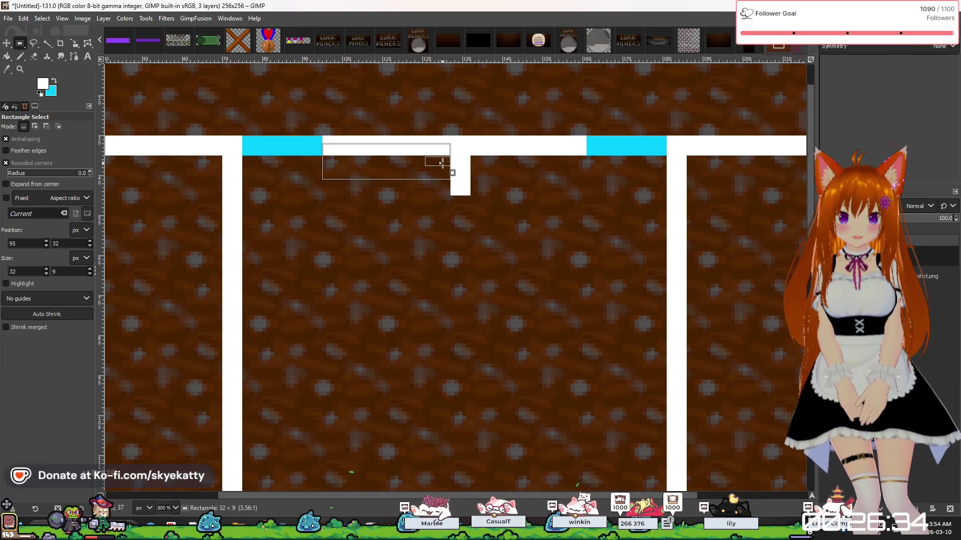
pyautogui.click(485, 176)
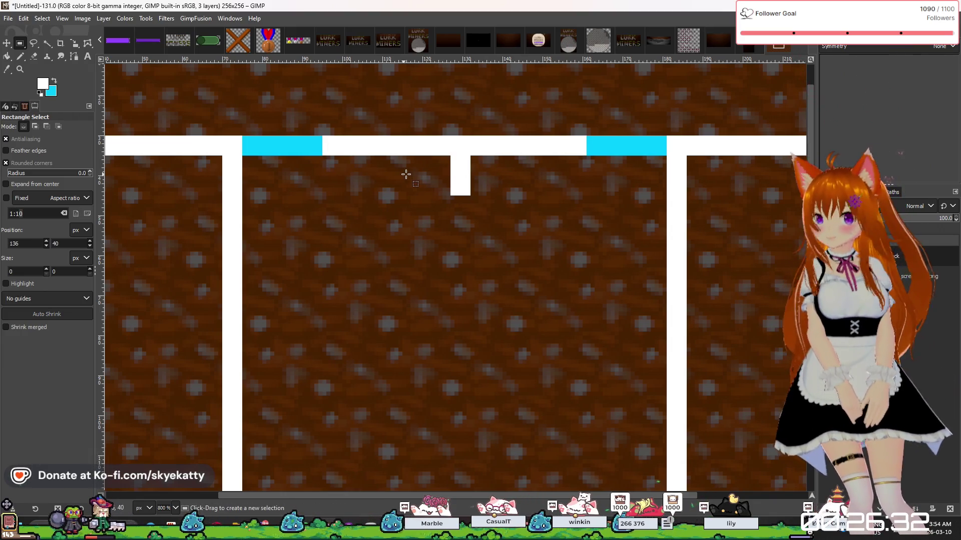
pyautogui.moveTo(450, 156); pyautogui.dragTo(478, 199)
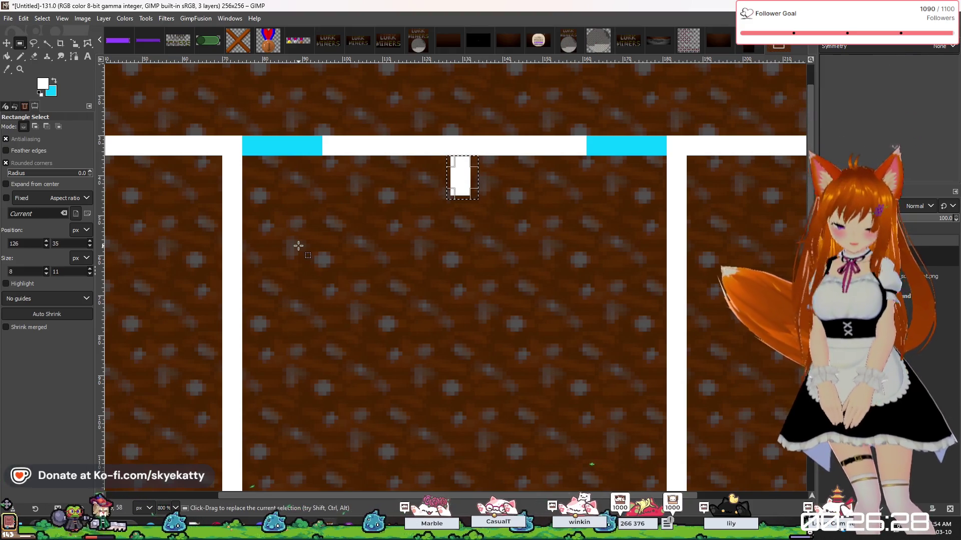
pyautogui.press('Delete')
pyautogui.click(370, 172)
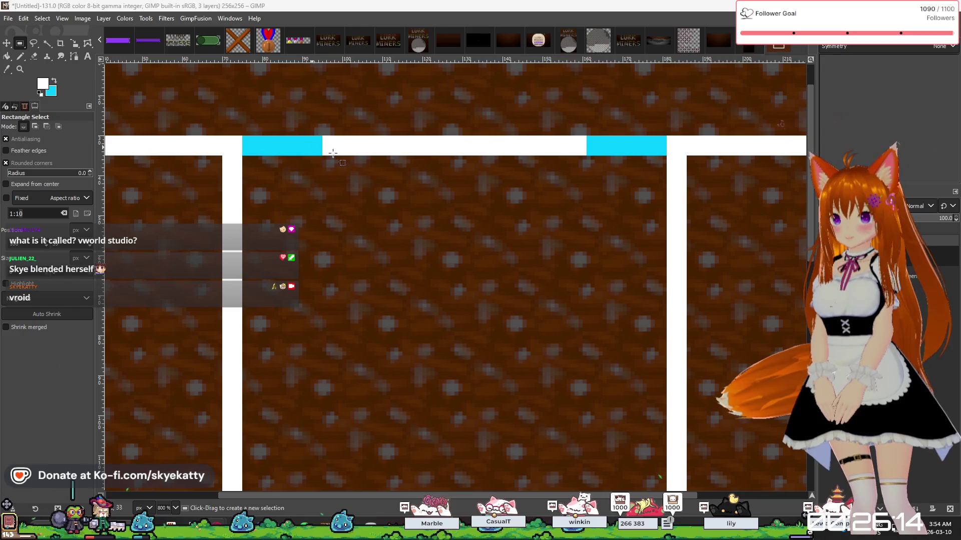
# Inside a strip selected under the line between the cyan marks, pencil one white square at its centre.
pyautogui.moveTo(322, 136)
pyautogui.mouseDown()
pyautogui.moveTo(505, 196)
pyautogui.moveTo(586, 194)
pyautogui.mouseUp()
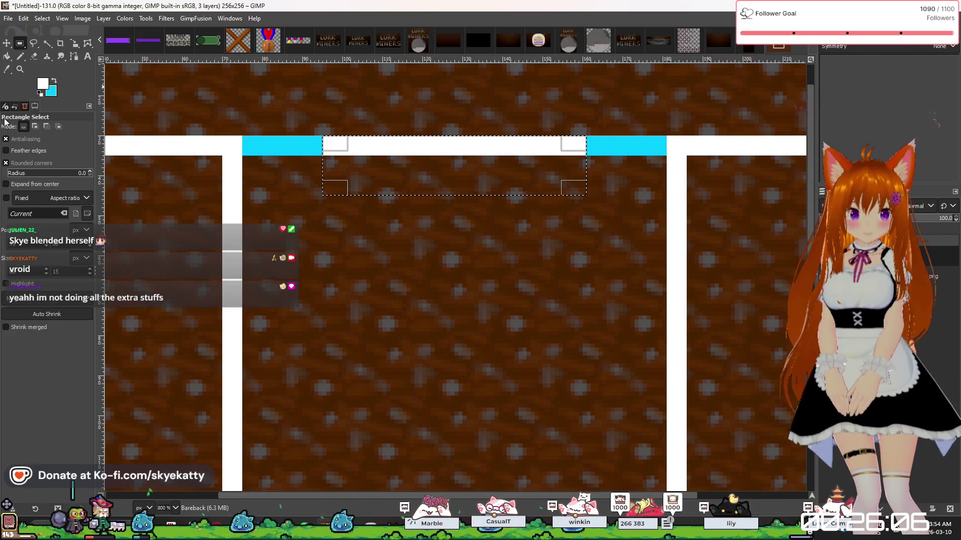
pyautogui.click(20, 56)
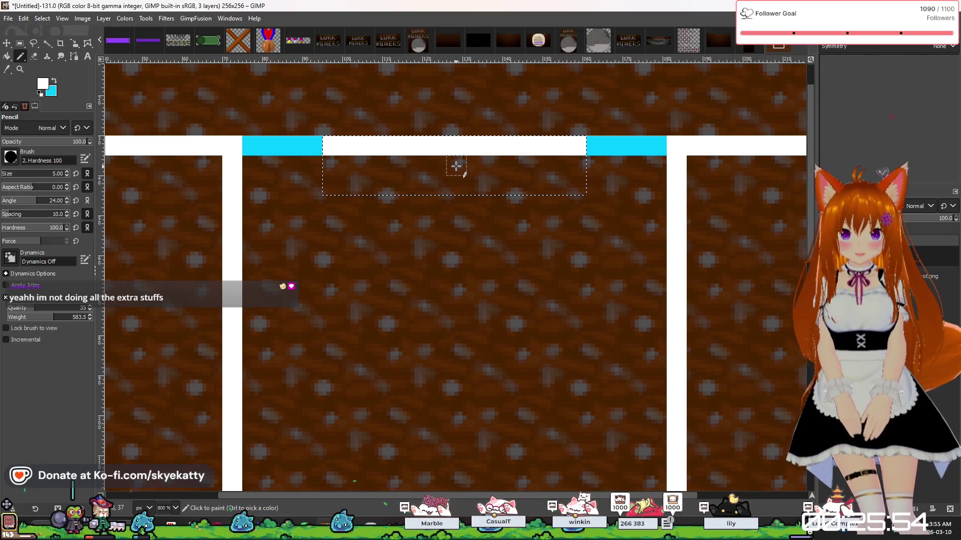
pyautogui.click(456, 166)
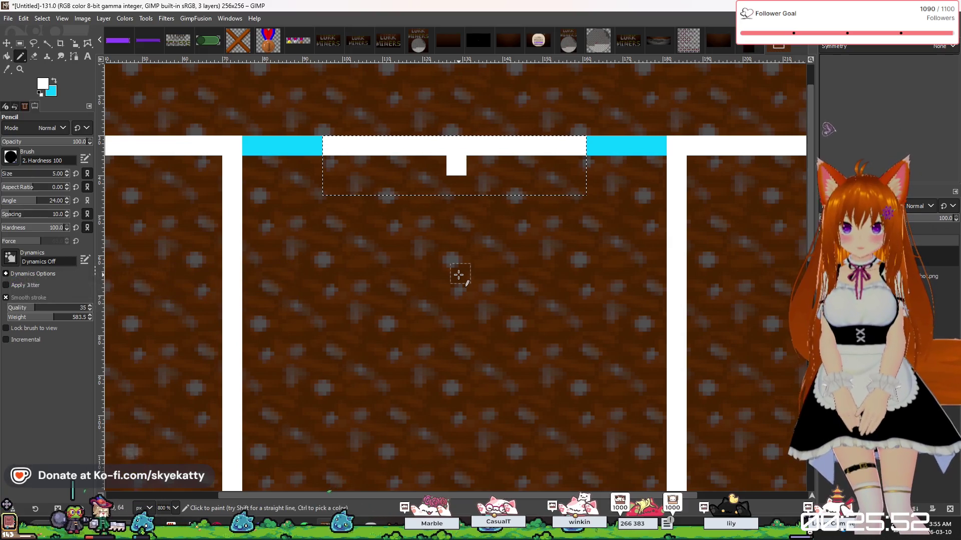
pyautogui.click(20, 44)
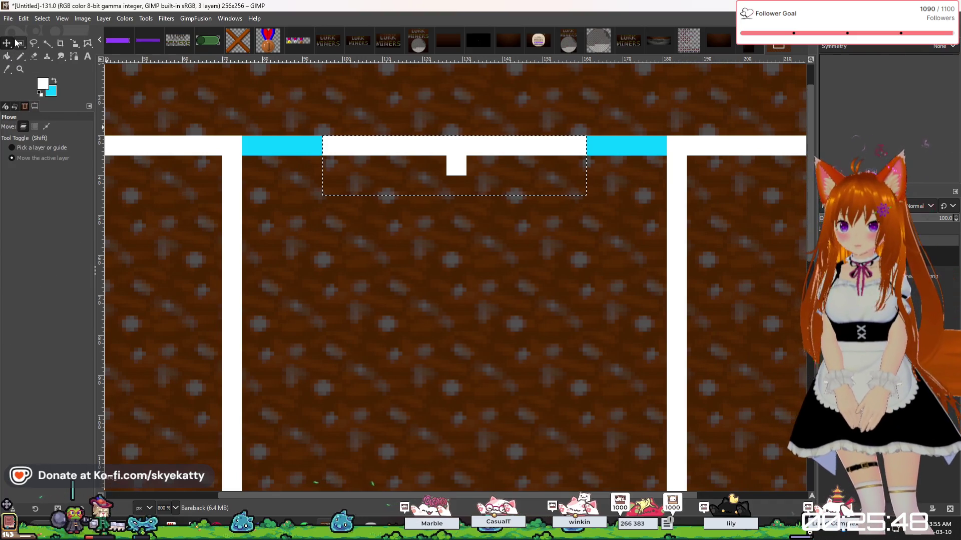
# Select the right edge of the white notch and delete it to make the notch narrower.
pyautogui.click(315, 185)
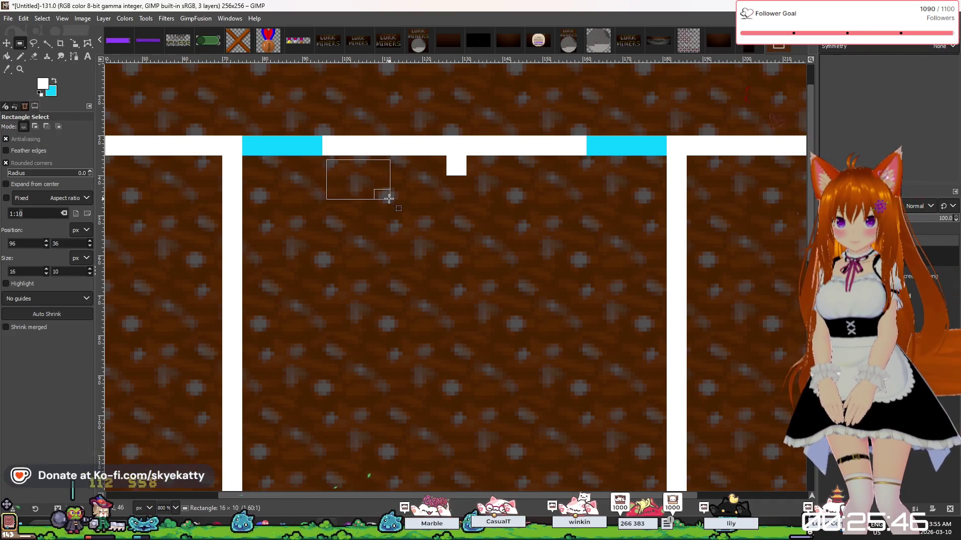
pyautogui.moveTo(327, 180)
pyautogui.mouseDown()
pyautogui.moveTo(354, 159)
pyautogui.moveTo(436, 180)
pyautogui.mouseUp()
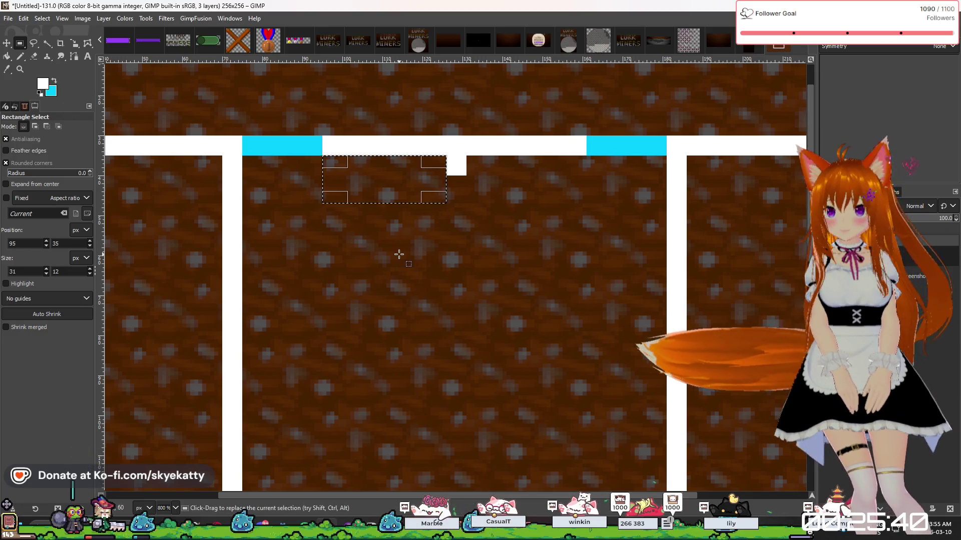
pyautogui.moveTo(387, 181)
pyautogui.mouseDown()
pyautogui.moveTo(521, 192)
pyautogui.moveTo(530, 181)
pyautogui.mouseUp()
pyautogui.scroll(2, 589, 152)
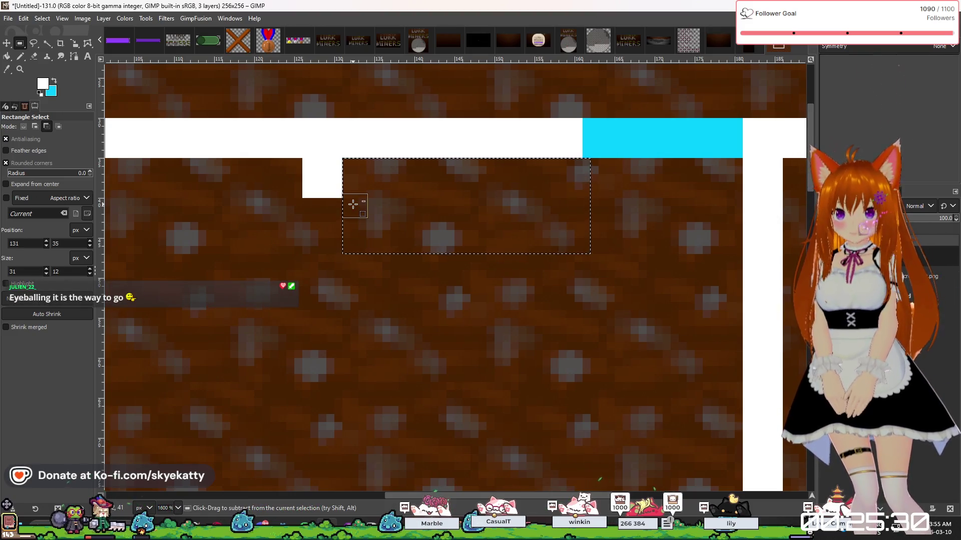
pyautogui.scroll(-4, 352, 204)
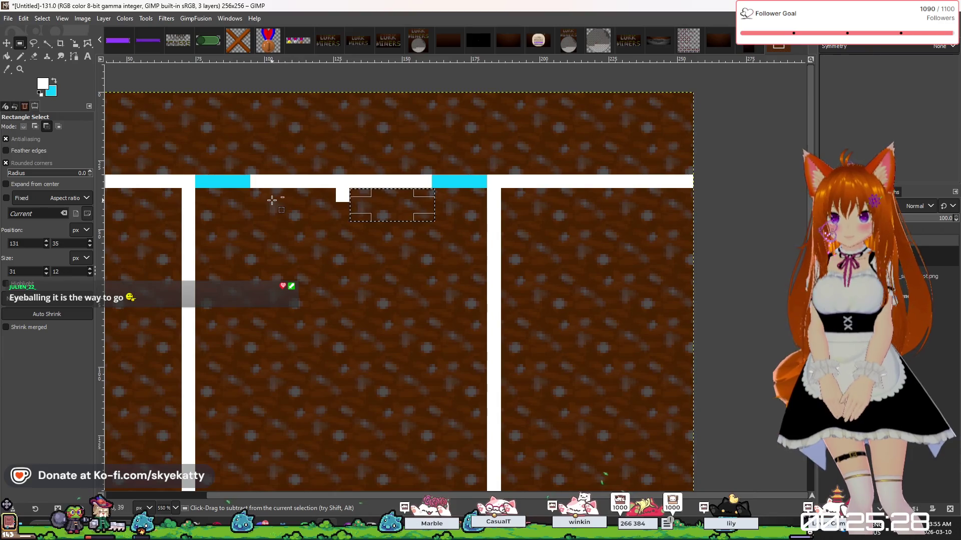
pyautogui.scroll(4, 274, 200)
pyautogui.scroll(-2, 320, 200)
pyautogui.scroll(2, 320, 200)
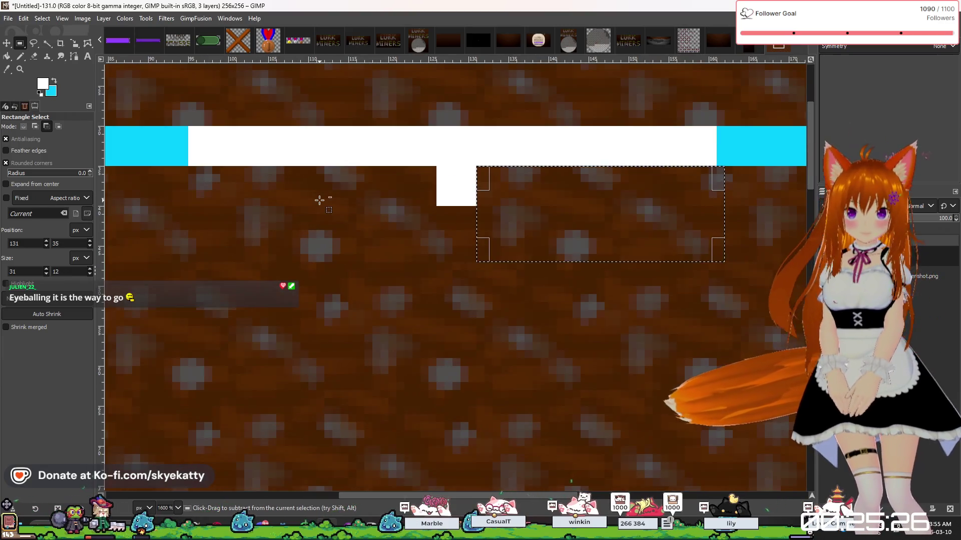
pyautogui.moveTo(592, 200)
pyautogui.mouseDown()
pyautogui.moveTo(324, 220)
pyautogui.moveTo(300, 200)
pyautogui.moveTo(515, 223)
pyautogui.moveTo(591, 204)
pyautogui.moveTo(581, 202)
pyautogui.mouseUp()
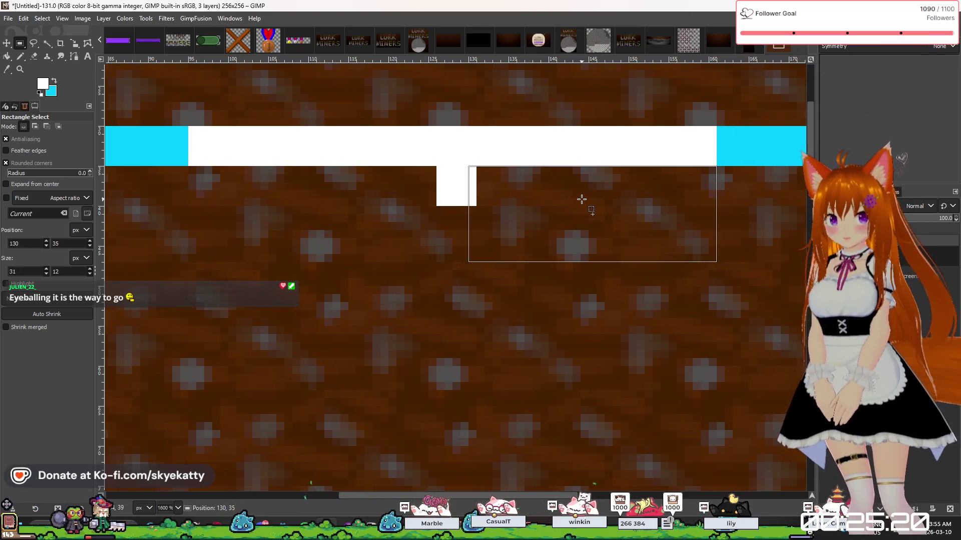
pyautogui.moveTo(581, 199); pyautogui.dragTo(580, 198)
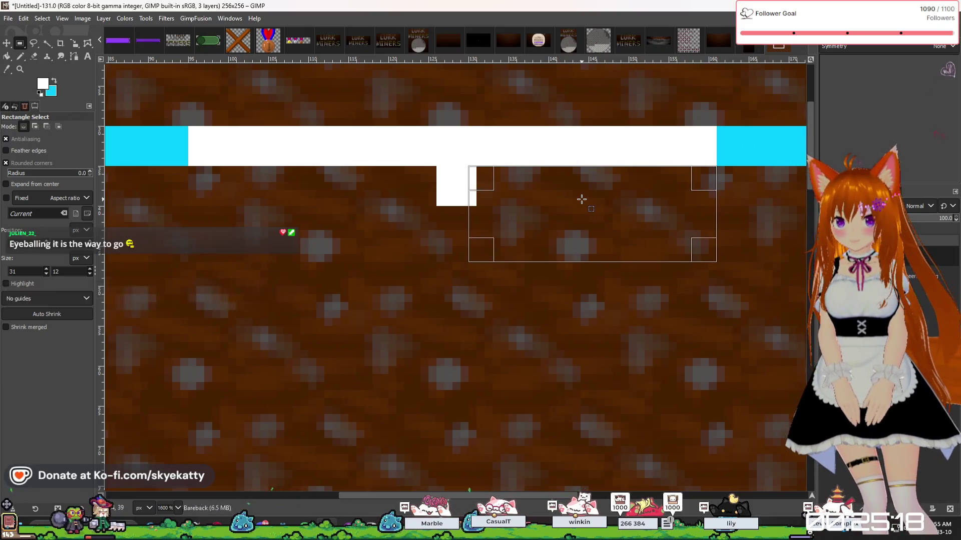
pyautogui.press('Delete')
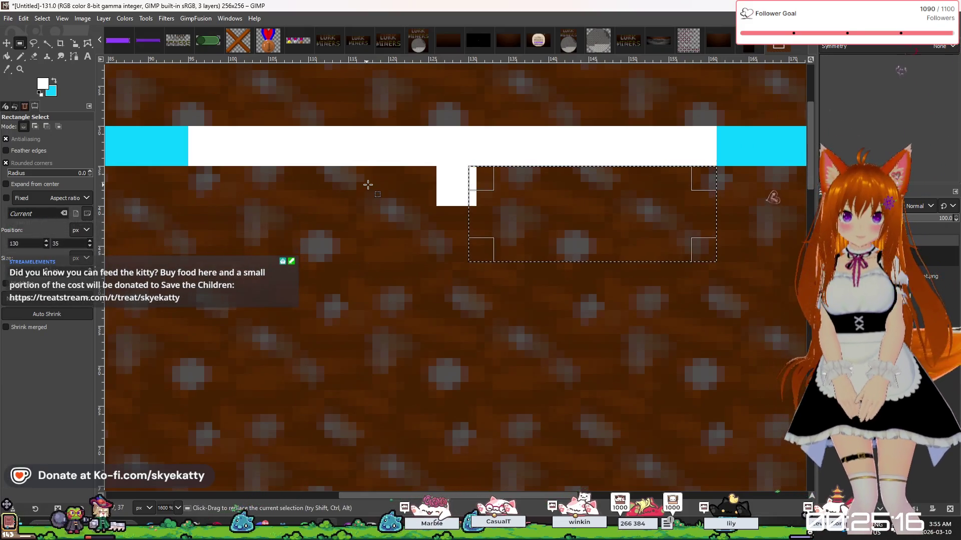
# Switch to the Pencil tool and set its size to 3.
pyautogui.click(21, 56)
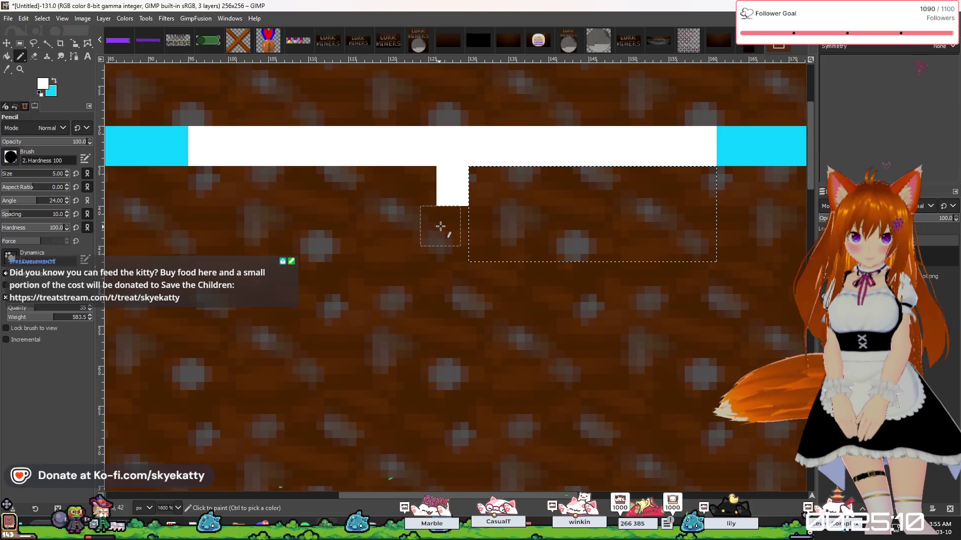
pyautogui.click(68, 176)
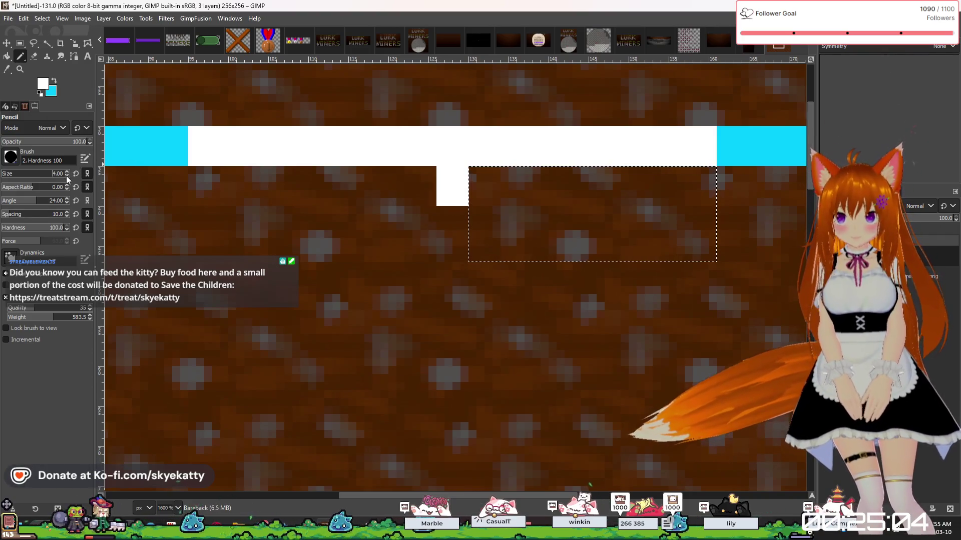
pyautogui.click(67, 176)
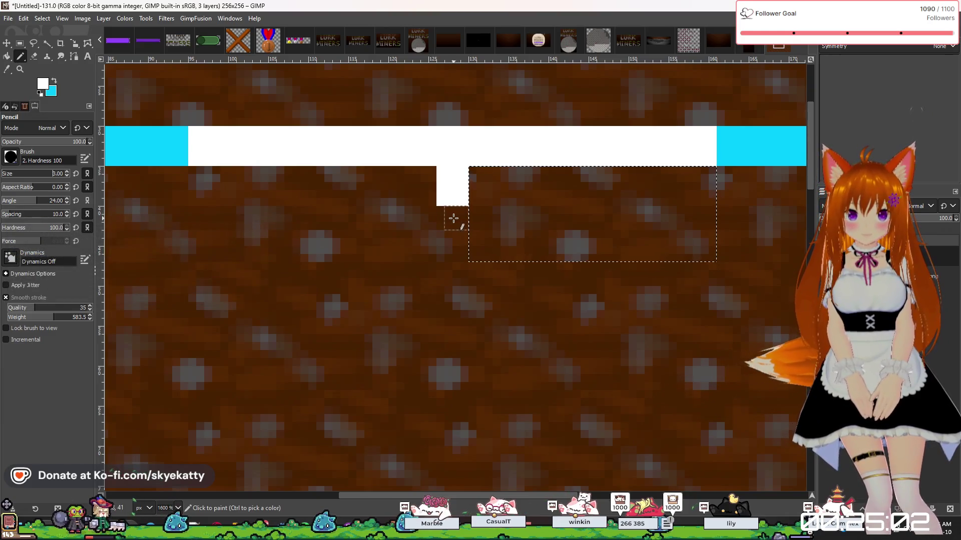
pyautogui.click(67, 173)
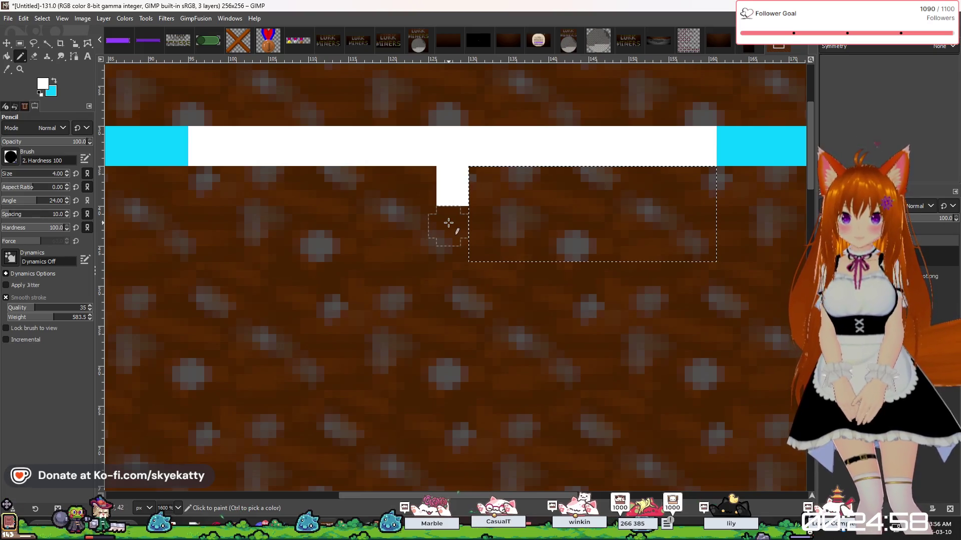
pyautogui.click(66, 175)
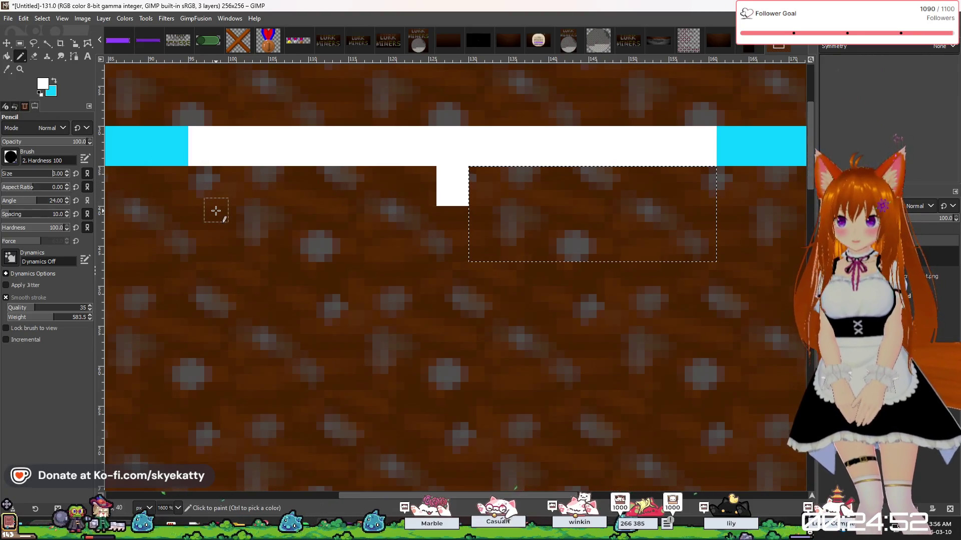
pyautogui.scroll(-9, 567, 262)
pyautogui.scroll(5, 553, 427)
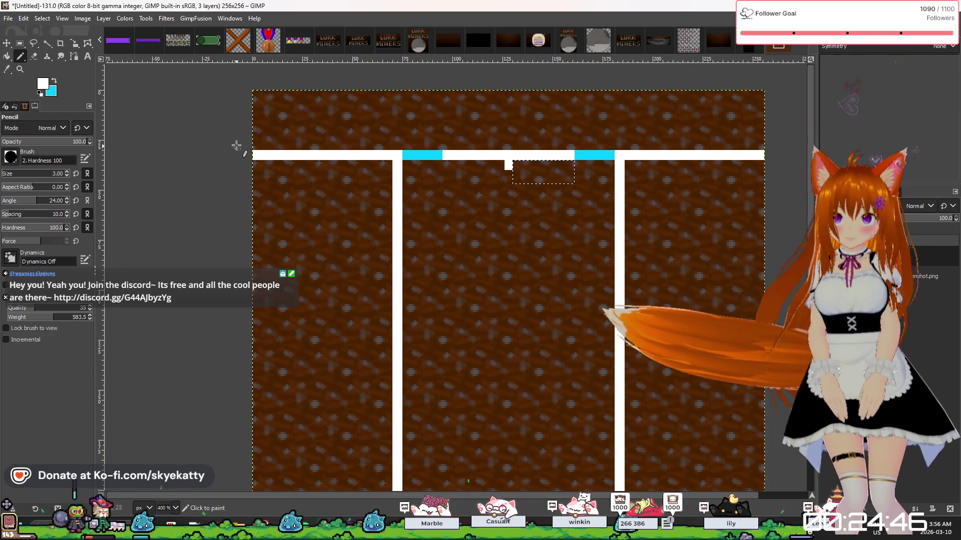
# Erase the right and left cyan blocks on the top line back to dirt.
pyautogui.press('r')
pyautogui.scroll(2, 565, 180)
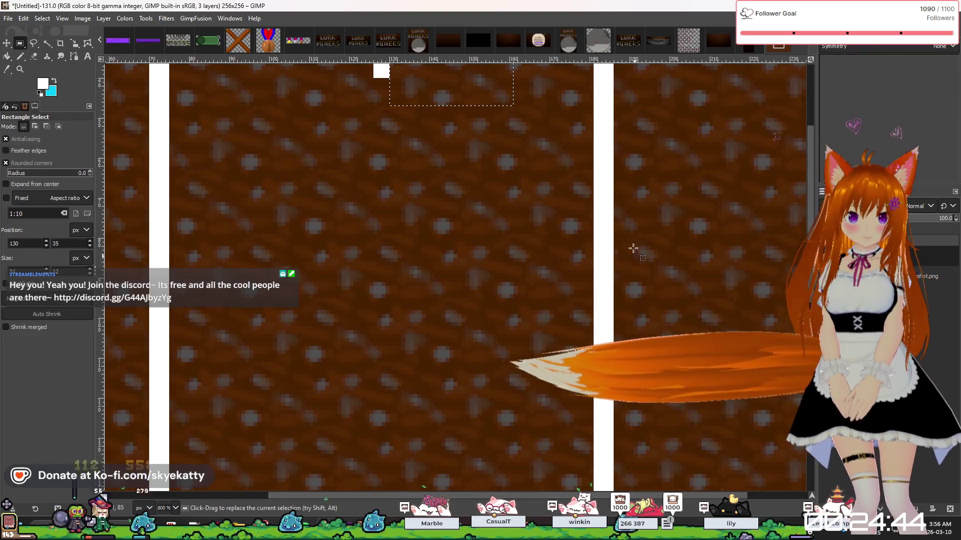
pyautogui.scroll(-1, 565, 178)
pyautogui.moveTo(532, 145)
pyautogui.mouseDown()
pyautogui.moveTo(585, 181)
pyautogui.moveTo(541, 166)
pyautogui.mouseUp()
pyautogui.press('Delete')
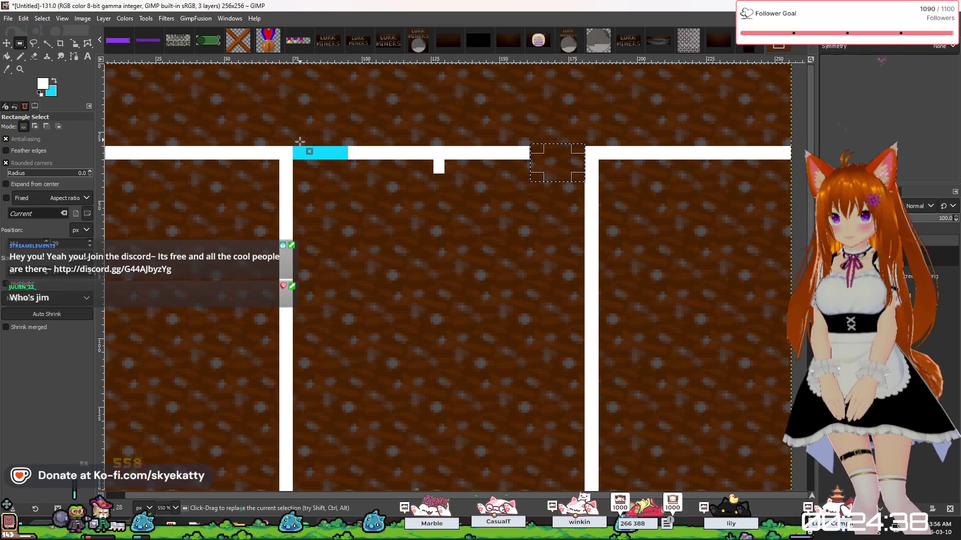
pyautogui.moveTo(295, 140); pyautogui.dragTo(348, 184)
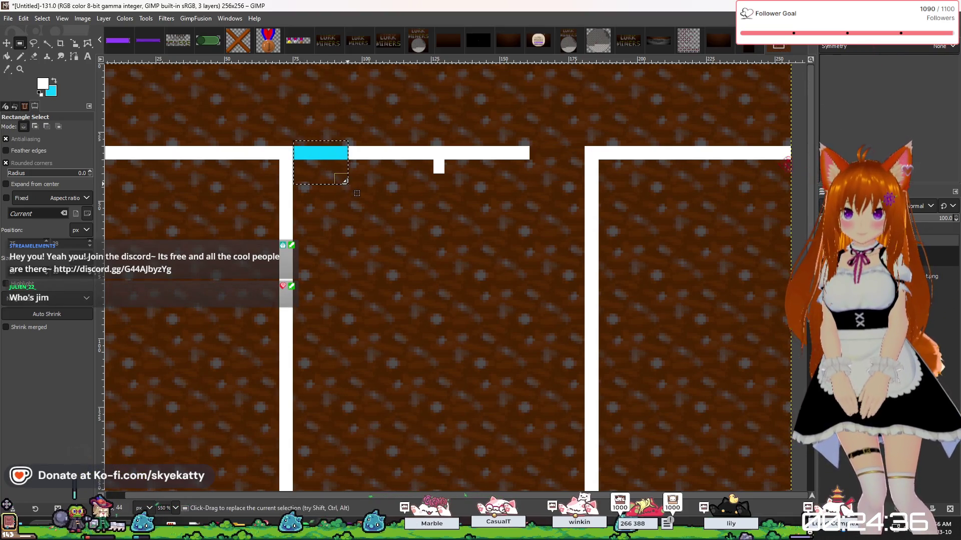
pyautogui.press('Delete')
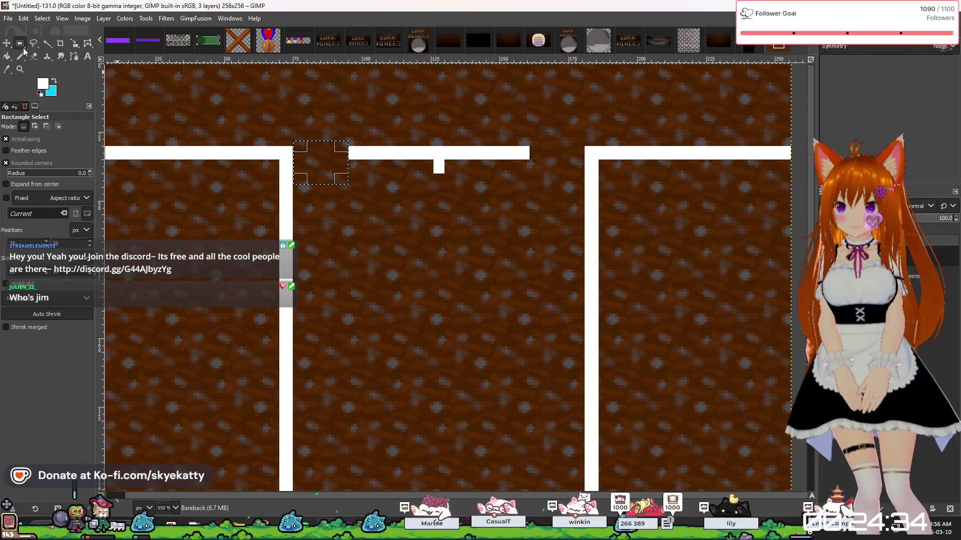
# Begin a thin rectangle selection running down from beneath the white notch.
pyautogui.scroll(-3, 393, 269)
pyautogui.scroll(3, 407, 266)
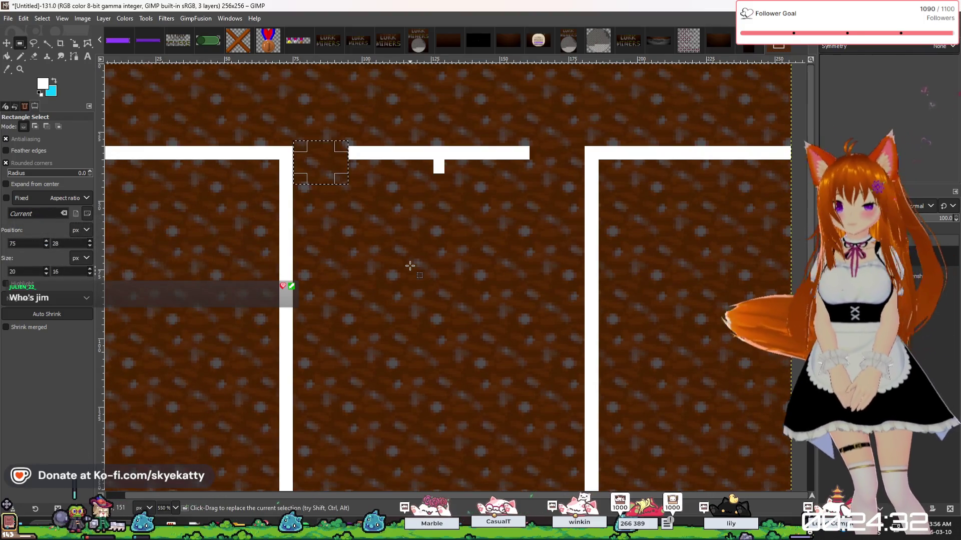
pyautogui.scroll(-2, 413, 258)
pyautogui.scroll(1, 413, 258)
pyautogui.scroll(-3, 401, 206)
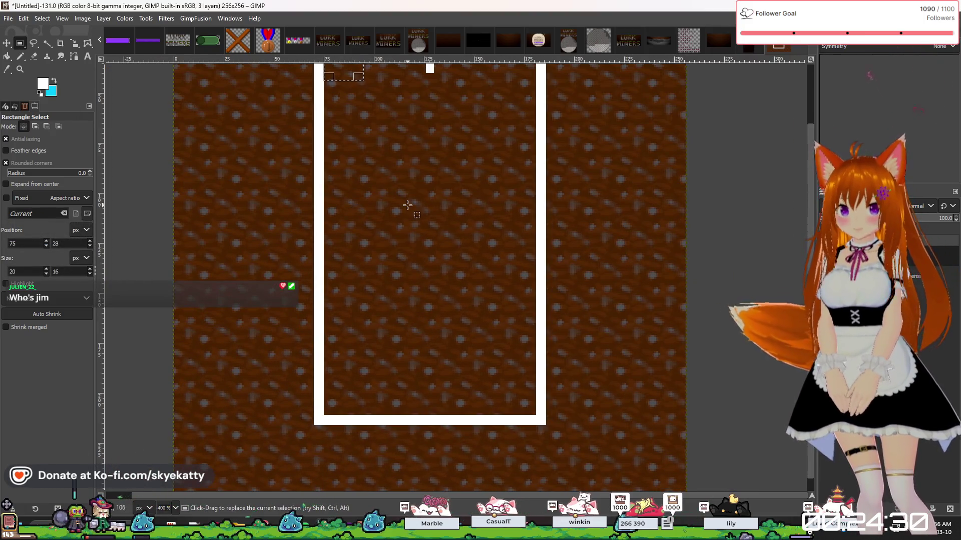
pyautogui.scroll(2, 406, 144)
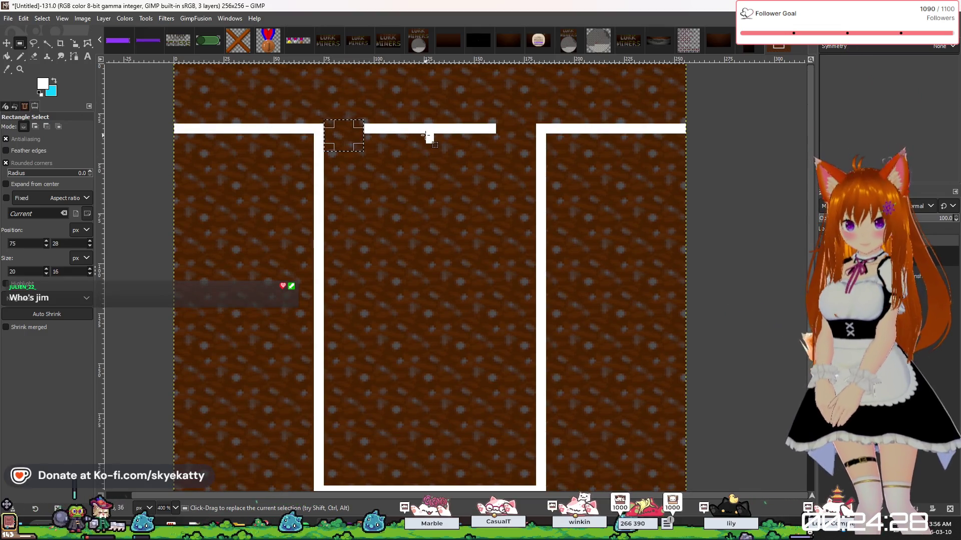
pyautogui.moveTo(434, 154); pyautogui.dragTo(427, 322)
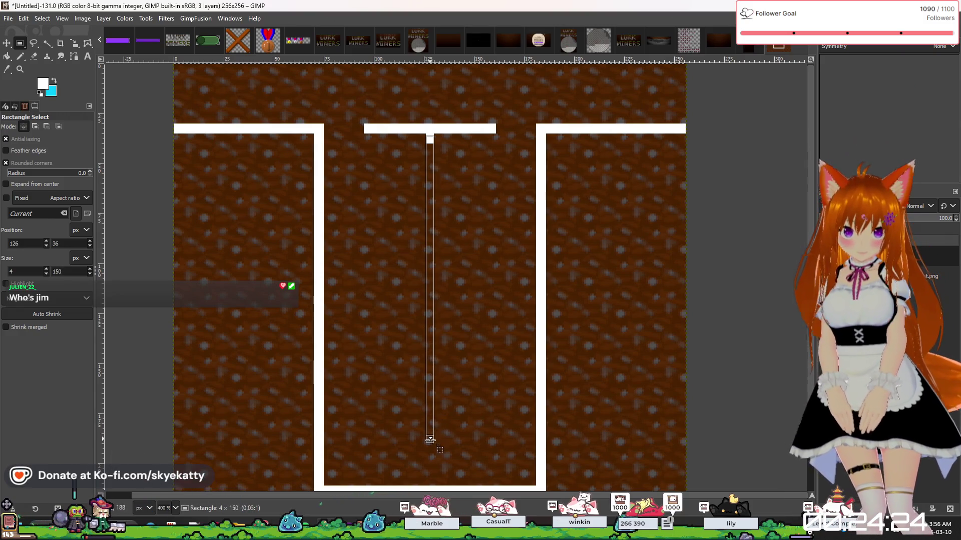
# Extend the thin strip selection into the pit and bucket-fill it white as the arrow shaft.
pyautogui.moveTo(430, 455); pyautogui.dragTo(430, 433)
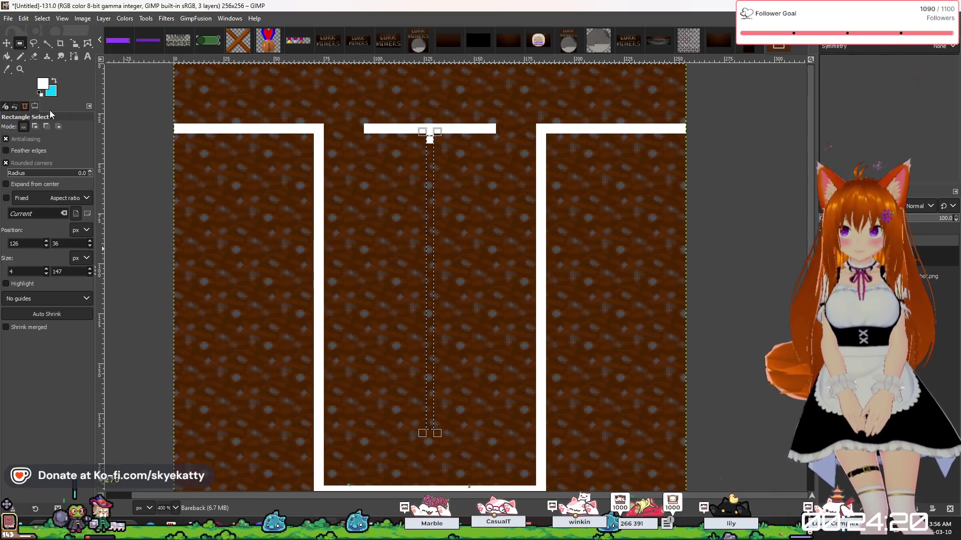
pyautogui.click(7, 56)
pyautogui.click(431, 230)
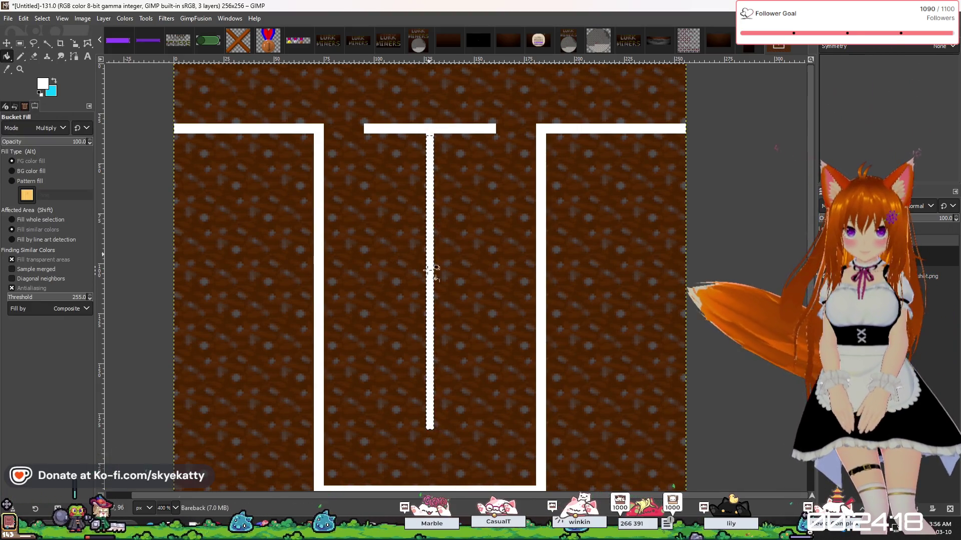
pyautogui.click(20, 44)
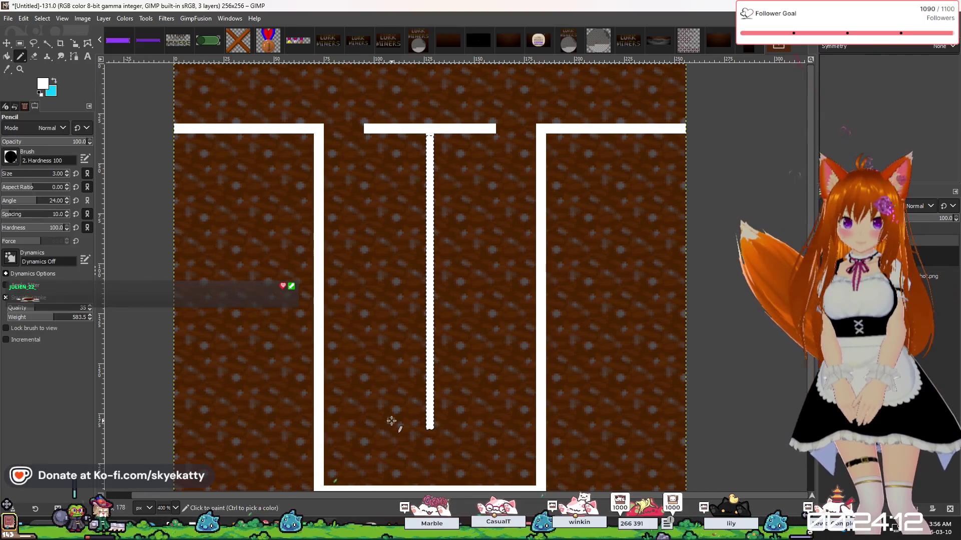
# Try a white pencil square beside the shaft's bottom end, then undo it.
pyautogui.click(23, 49)
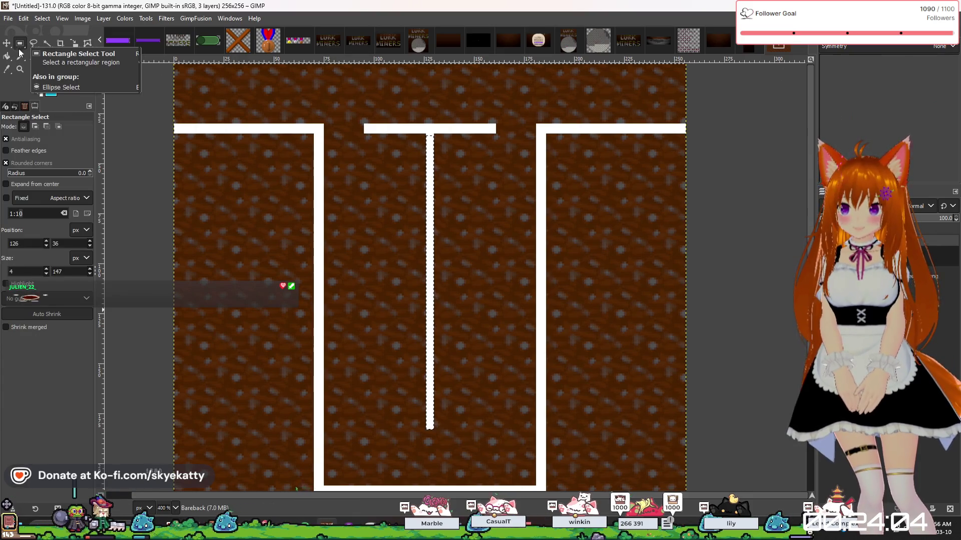
pyautogui.click(20, 56)
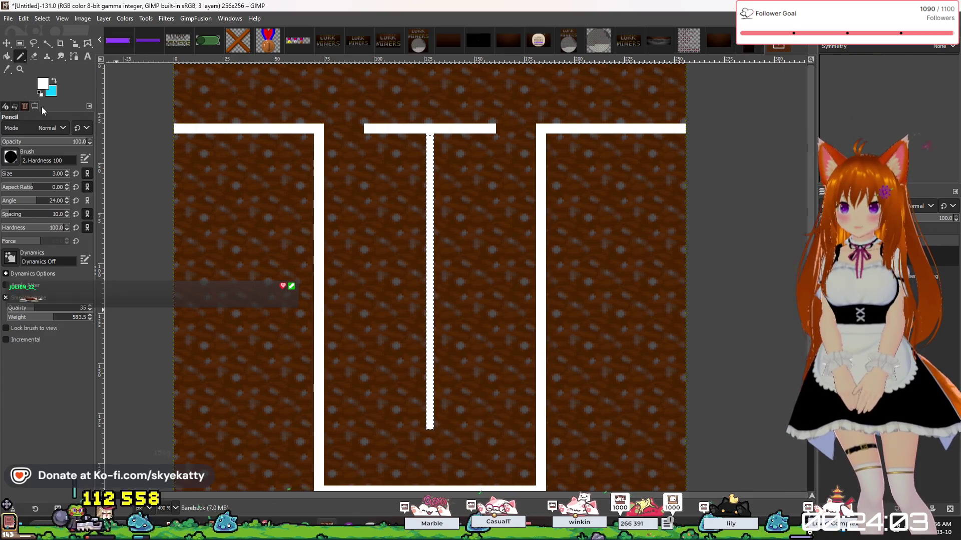
pyautogui.click(20, 44)
pyautogui.scroll(-3, 440, 430)
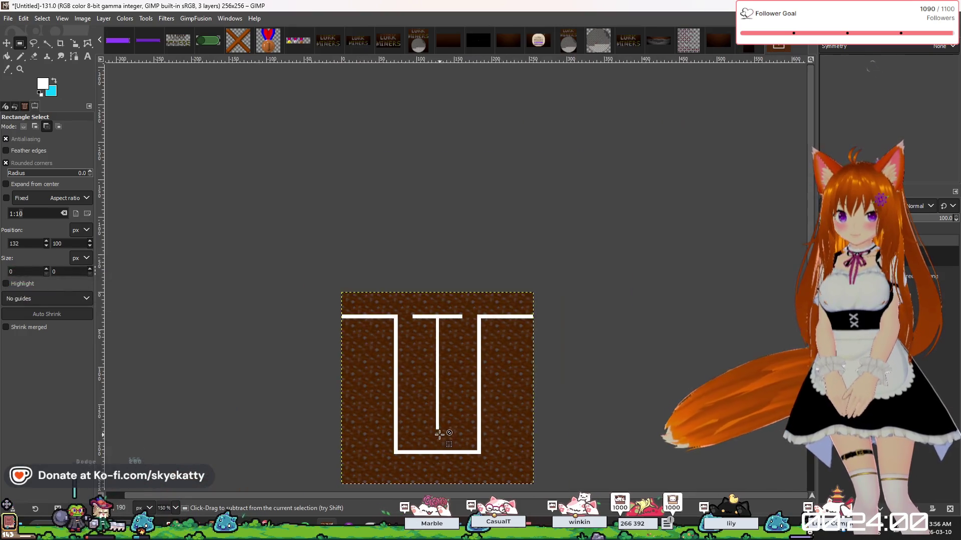
pyautogui.scroll(5, 440, 435)
pyautogui.scroll(-1, 438, 436)
pyautogui.scroll(2, 434, 430)
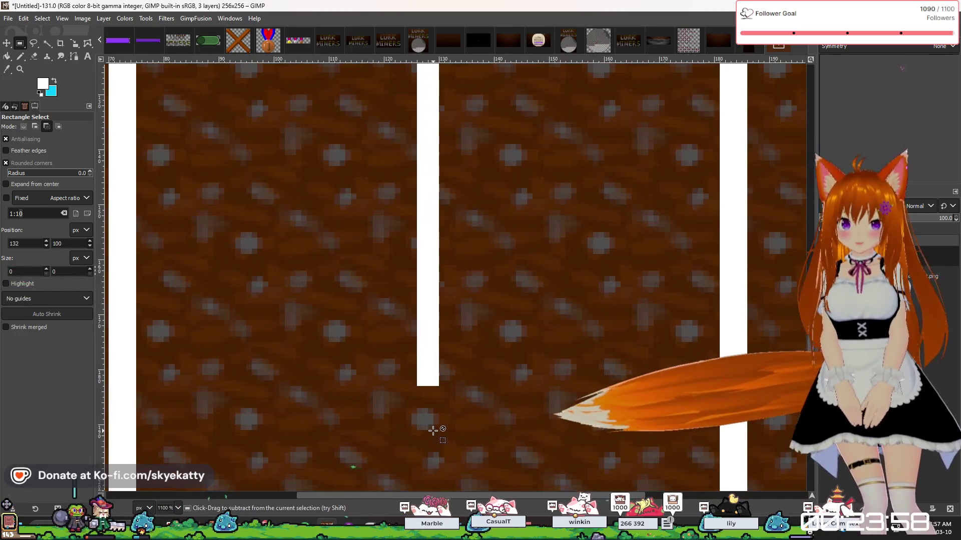
pyautogui.scroll(1, 431, 428)
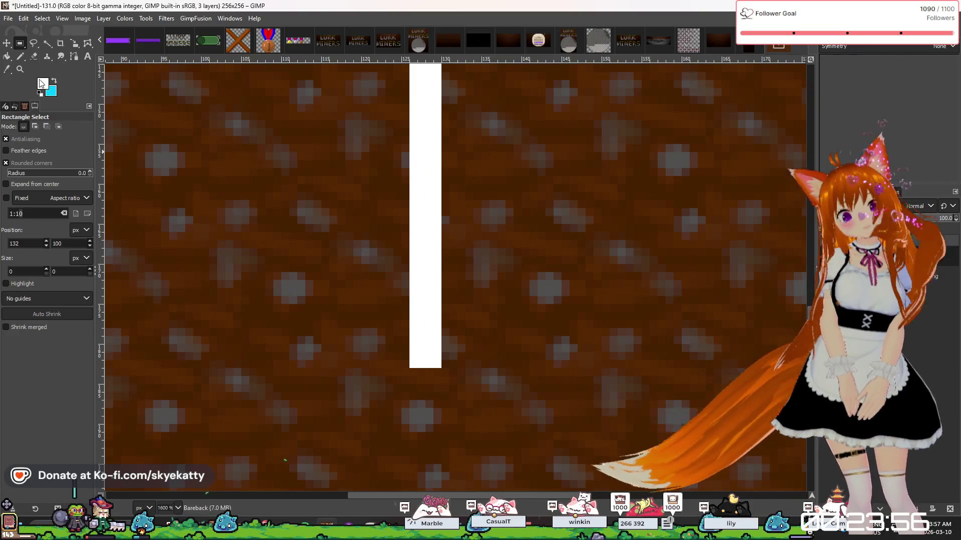
pyautogui.click(20, 56)
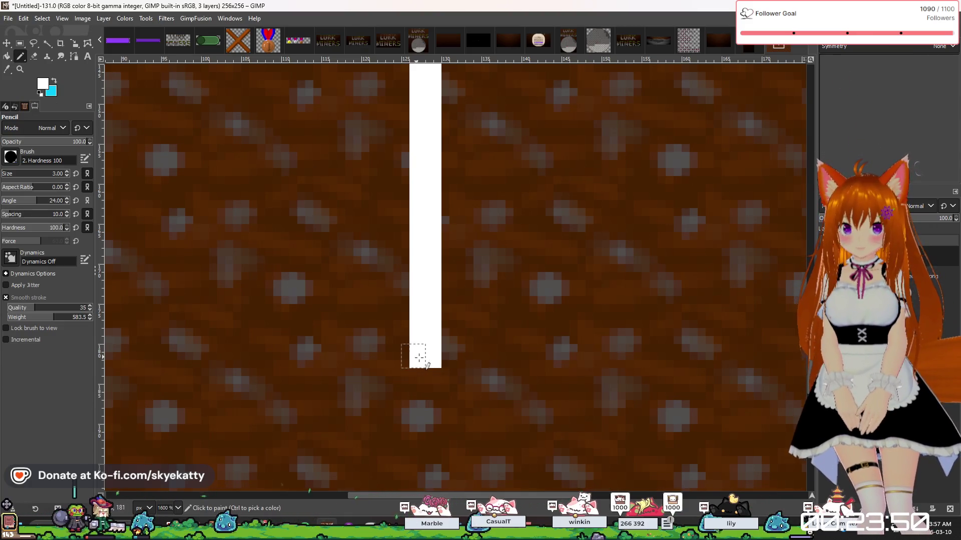
pyautogui.click(453, 348)
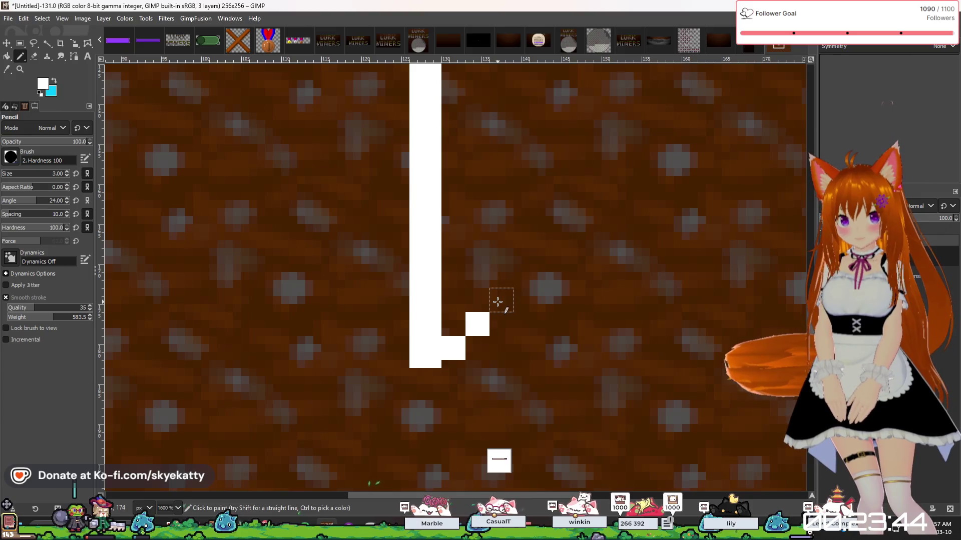
pyautogui.keyDown('ctrl'); pyautogui.scroll(-2, 589, 331); pyautogui.keyUp('ctrl')
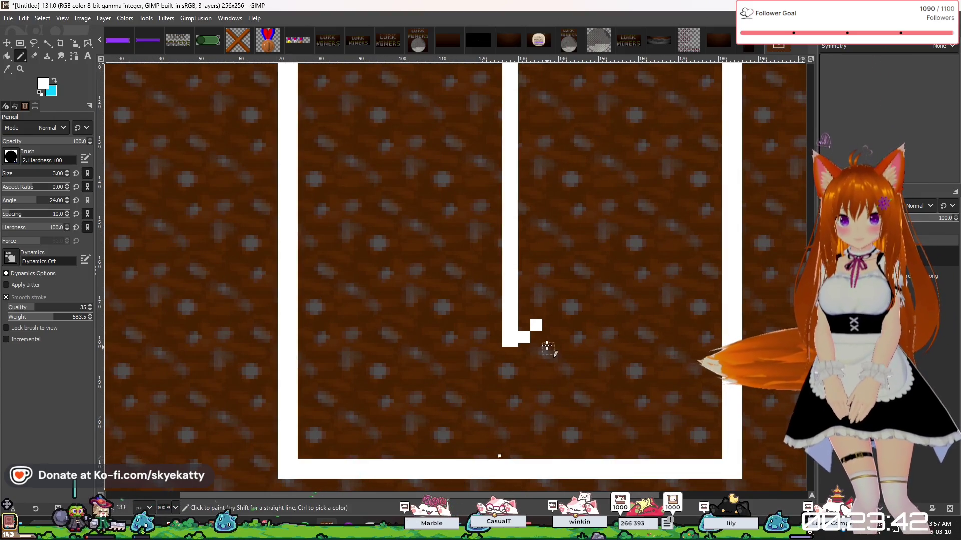
pyautogui.keyDown('ctrl'); pyautogui.scroll(1, 564, 310); pyautogui.keyUp('ctrl')
pyautogui.keyDown('ctrl'); pyautogui.scroll(1, 558, 306); pyautogui.keyUp('ctrl')
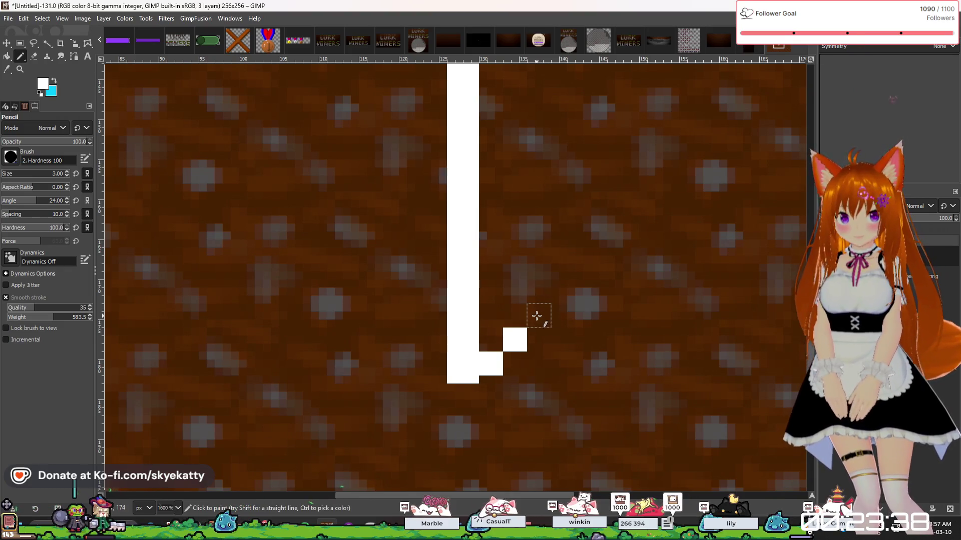
pyautogui.hotkey('ctrl', 'z')
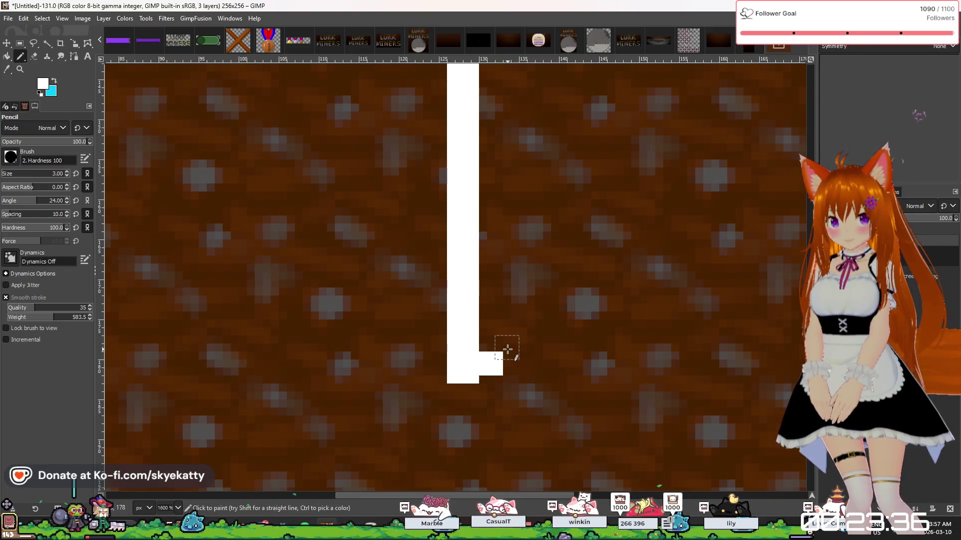
# Pencil a short staircase up-right from the shaft's foot, then undo the upper squares.
pyautogui.click(507, 347)
pyautogui.click(526, 332)
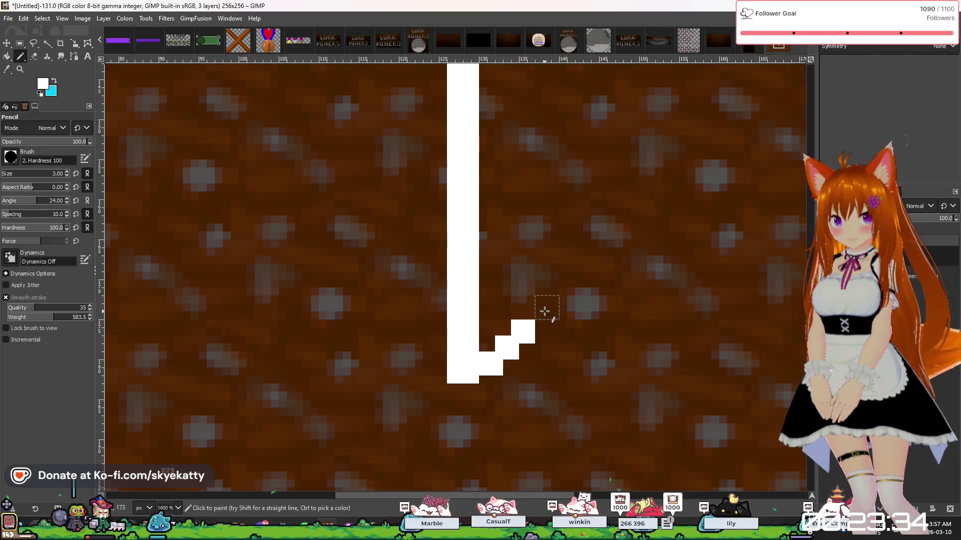
pyautogui.click(542, 315)
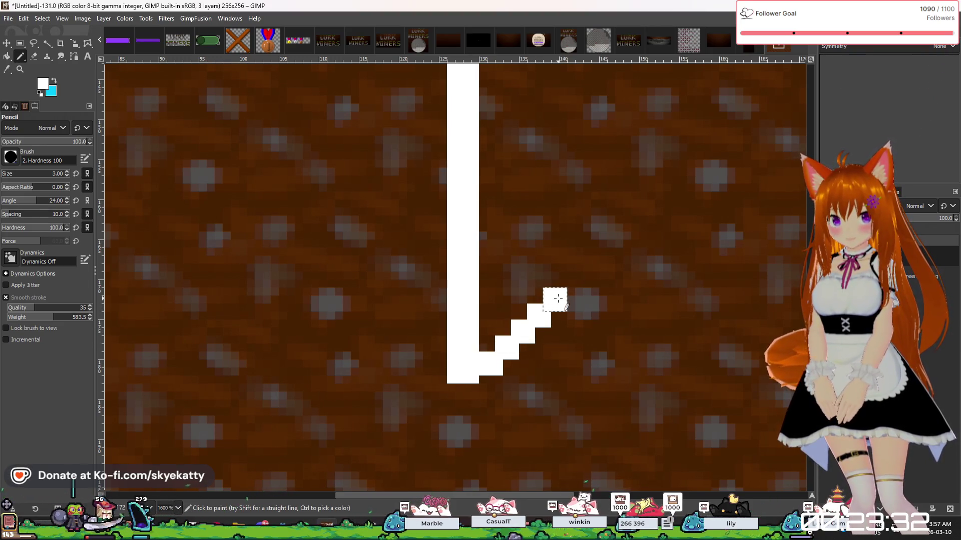
pyautogui.hotkey('ctrl', 'z')
pyautogui.hotkey('ctrl', 'z')
pyautogui.hotkey('ctrl', 'z')
pyautogui.hotkey('ctrl', 'z')
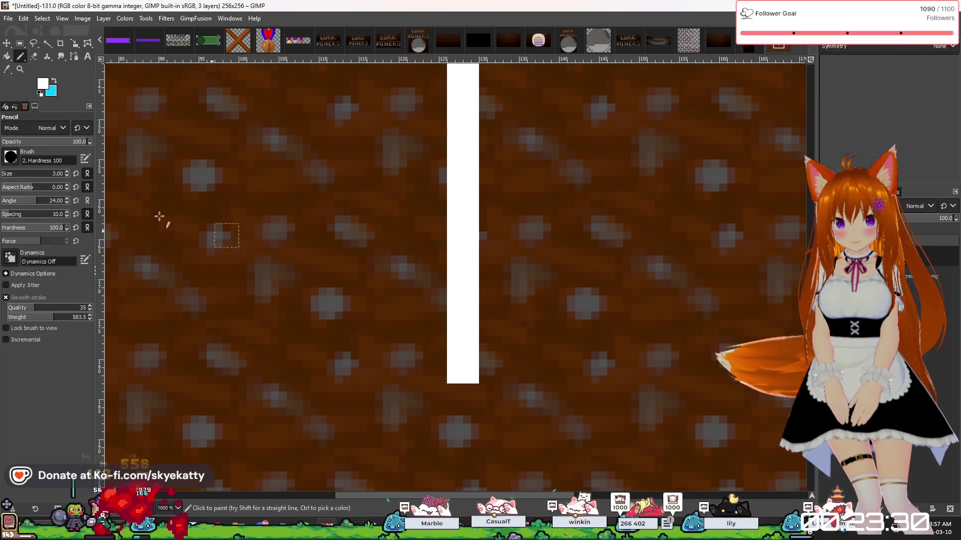
# Set the pencil size to 5 and test a square beside the bar, undoing it.
pyautogui.press(']')
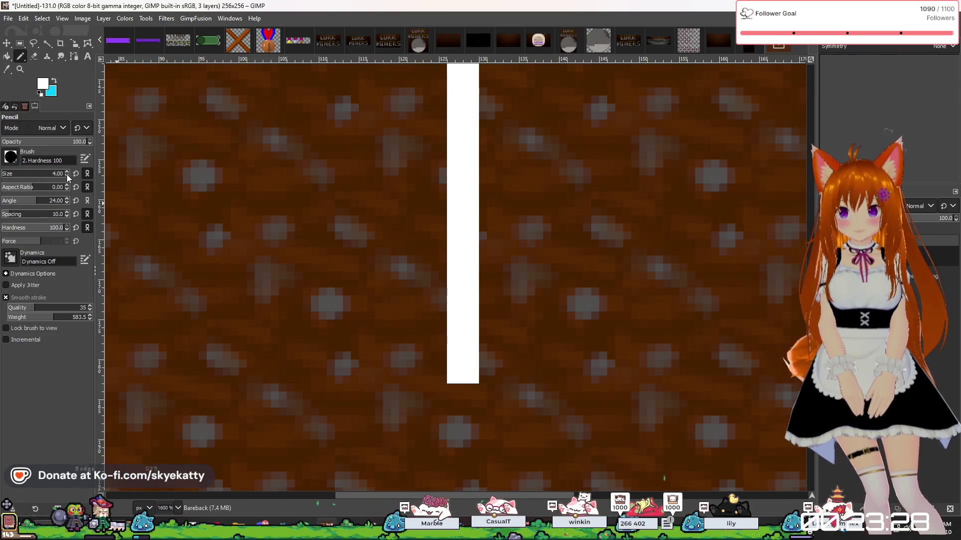
pyautogui.click(67, 172)
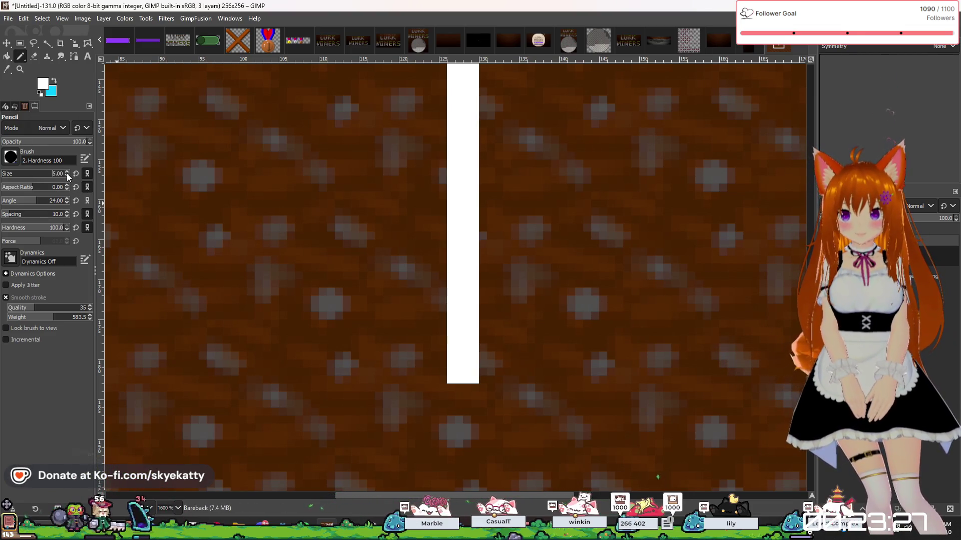
pyautogui.click(484, 366)
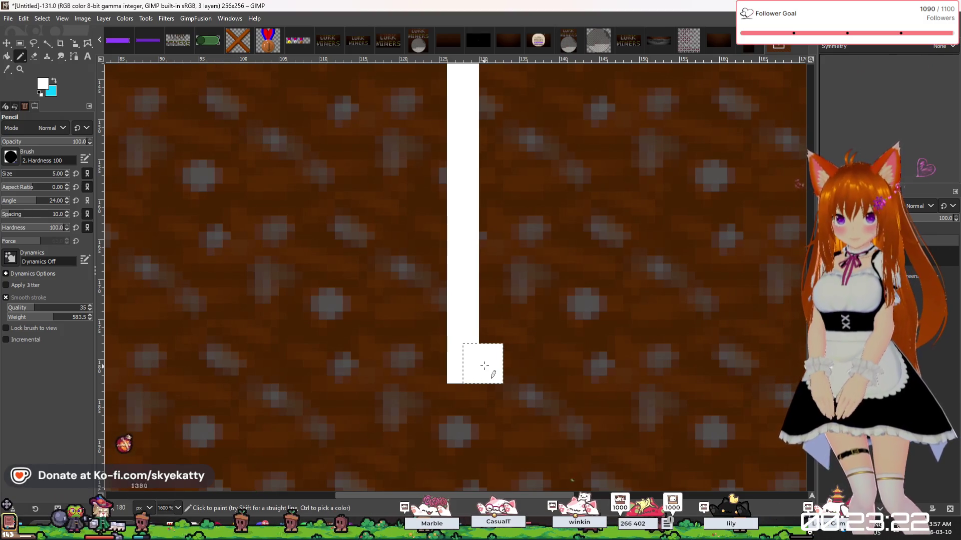
pyautogui.hotkey('ctrl', 'z')
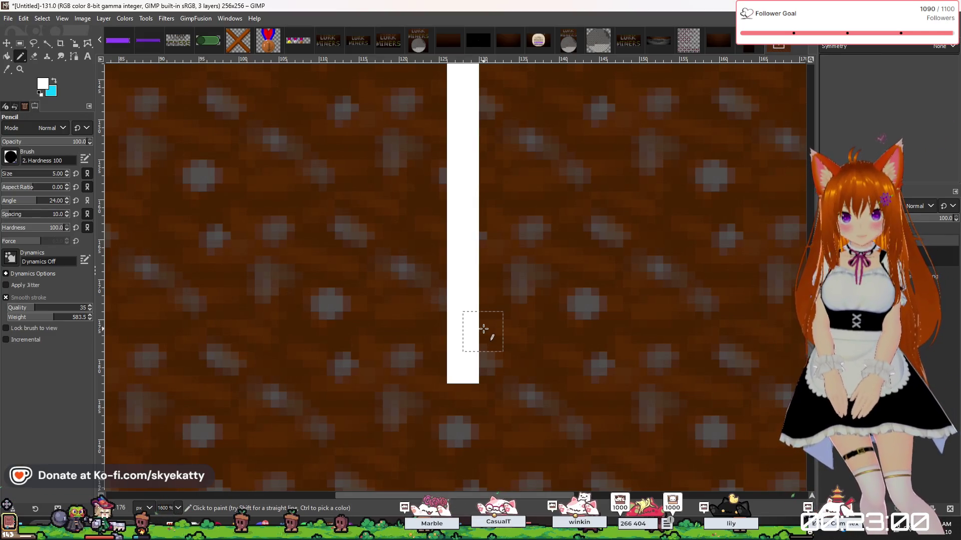
# Draw the arrowhead's right arm as white steps rising up-right from the shaft.
pyautogui.click(486, 325)
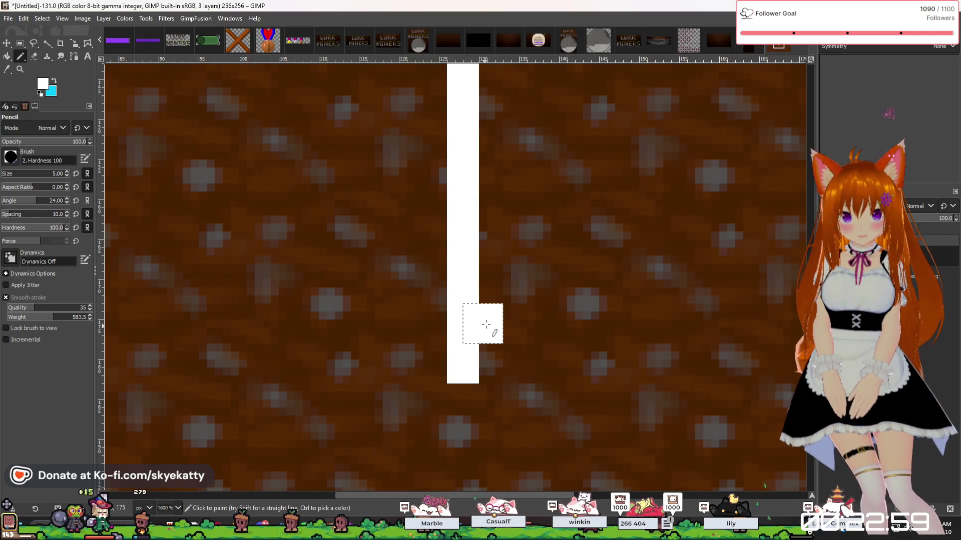
pyautogui.click(515, 292)
pyautogui.click(546, 258)
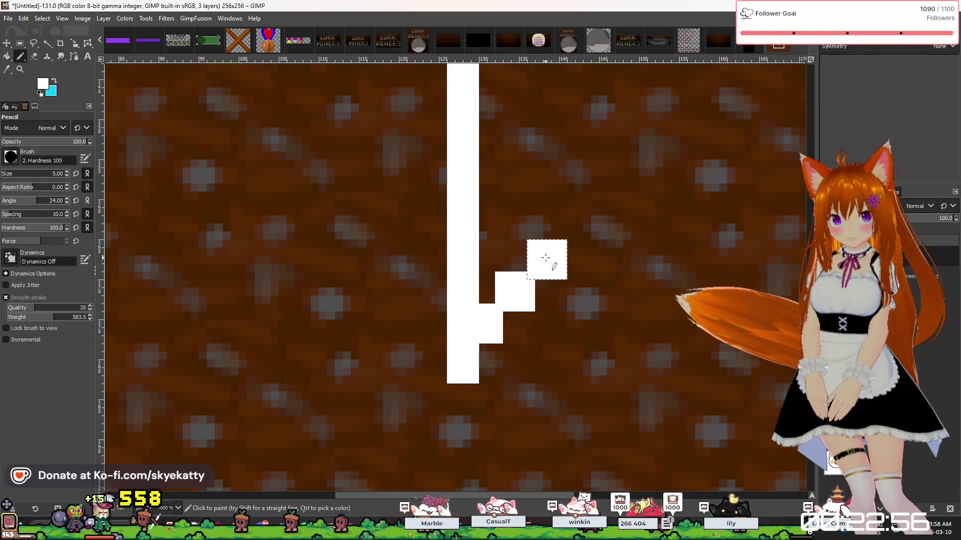
pyautogui.hotkey('ctrl', 'z')
pyautogui.hotkey('ctrl', 'z')
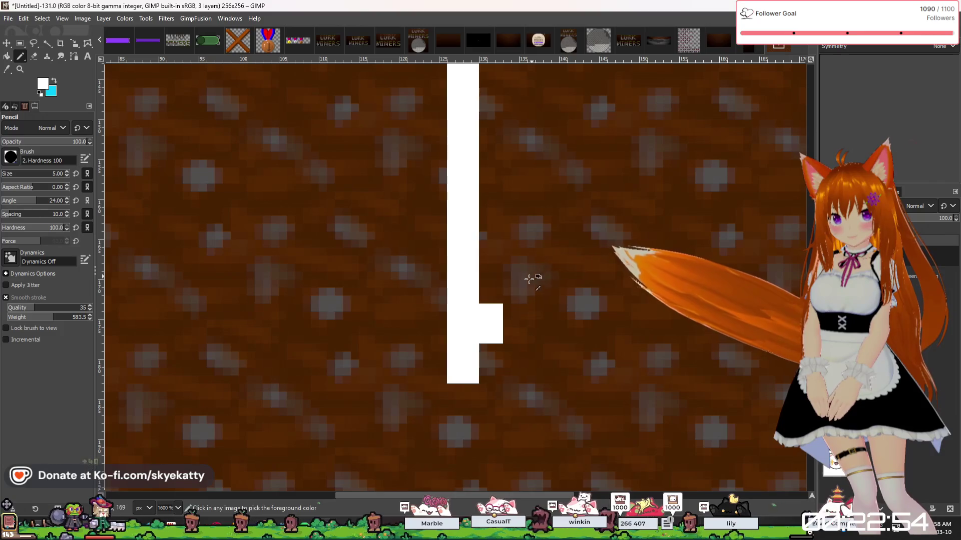
pyautogui.click(509, 298)
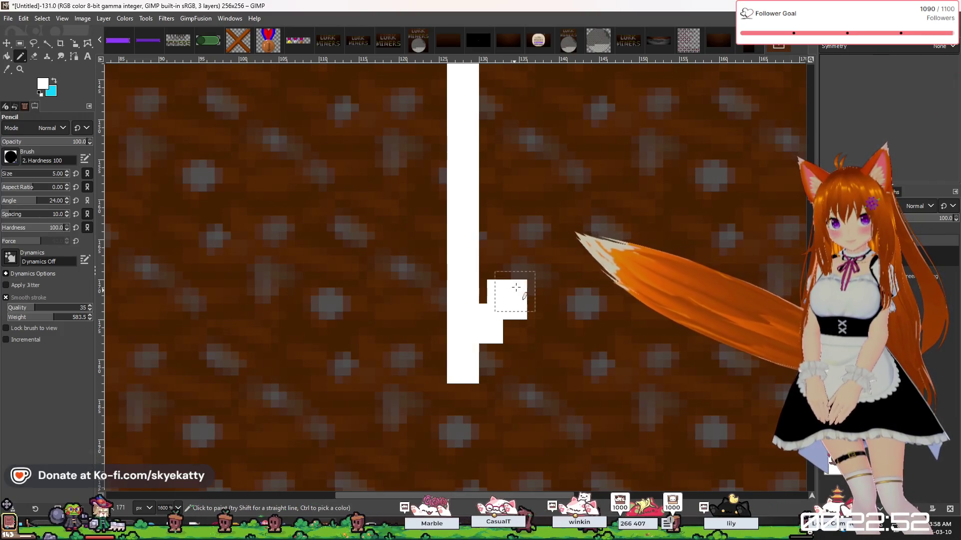
pyautogui.click(539, 265)
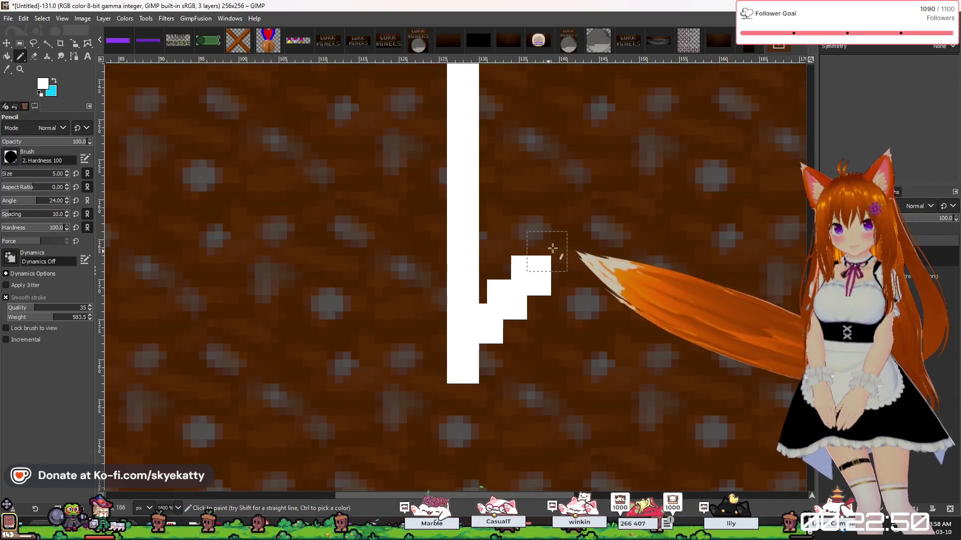
pyautogui.click(558, 250)
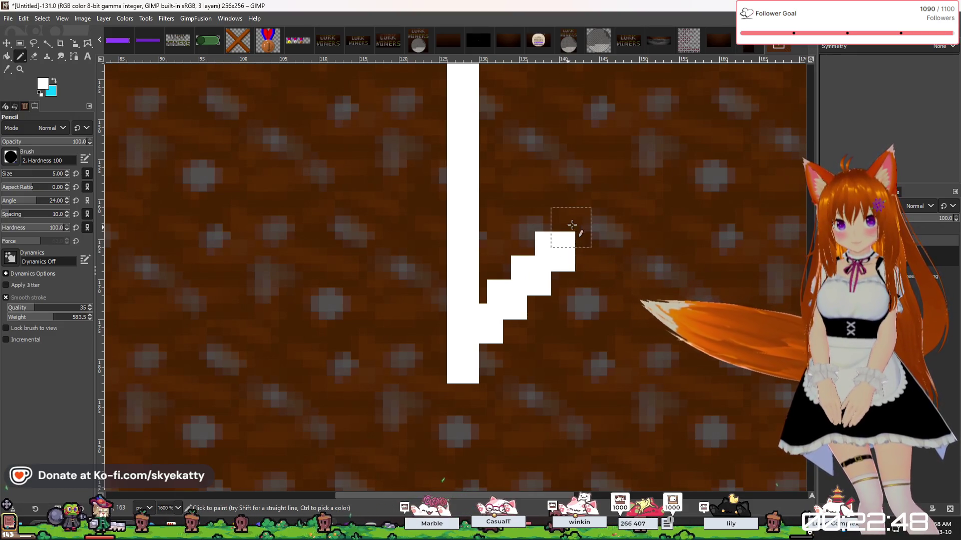
pyautogui.click(579, 226)
pyautogui.keyDown('ctrl'); pyautogui.scroll(-4, 583, 228); pyautogui.keyUp('ctrl')
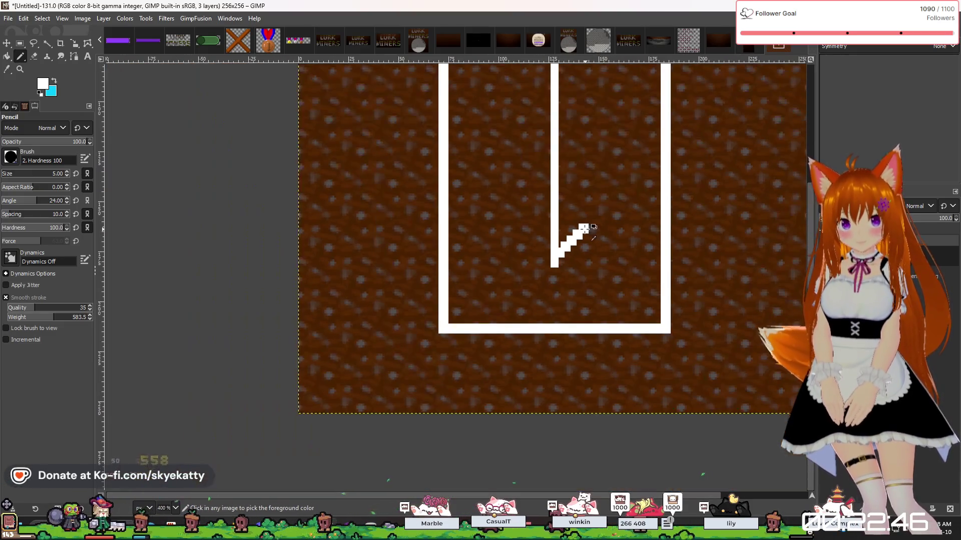
pyautogui.scroll(5, 606, 195)
pyautogui.scroll(-3, 615, 231)
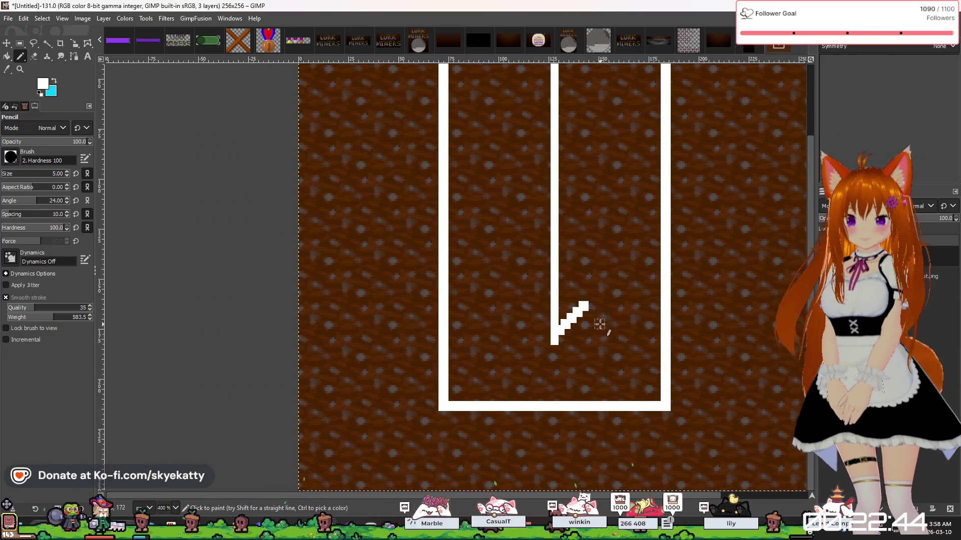
pyautogui.keyDown('ctrl'); pyautogui.scroll(4, 609, 294); pyautogui.keyUp('ctrl')
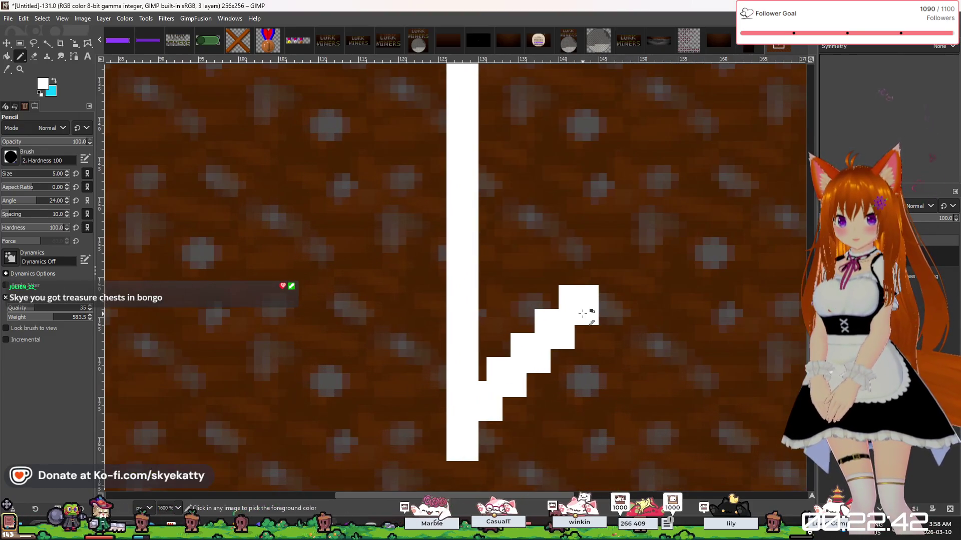
pyautogui.click(603, 282)
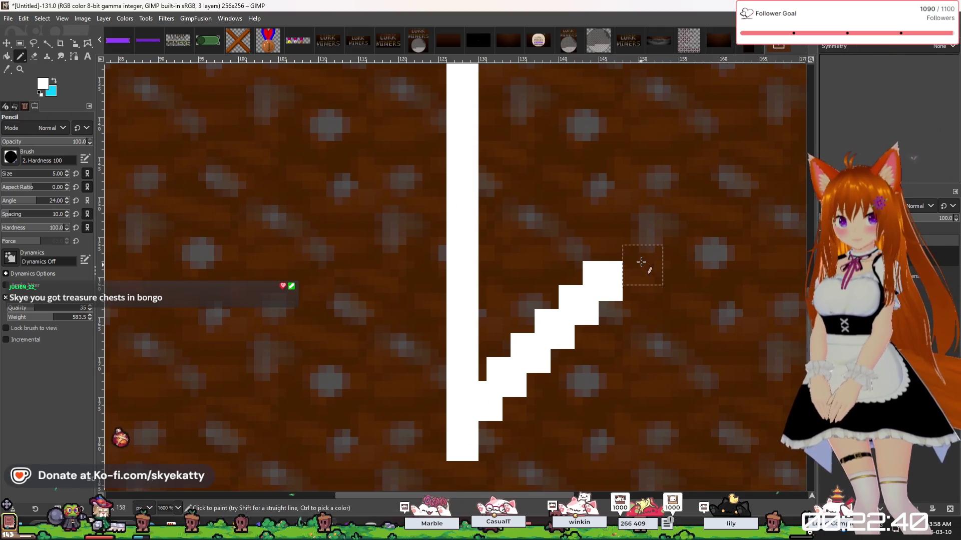
pyautogui.click(623, 255)
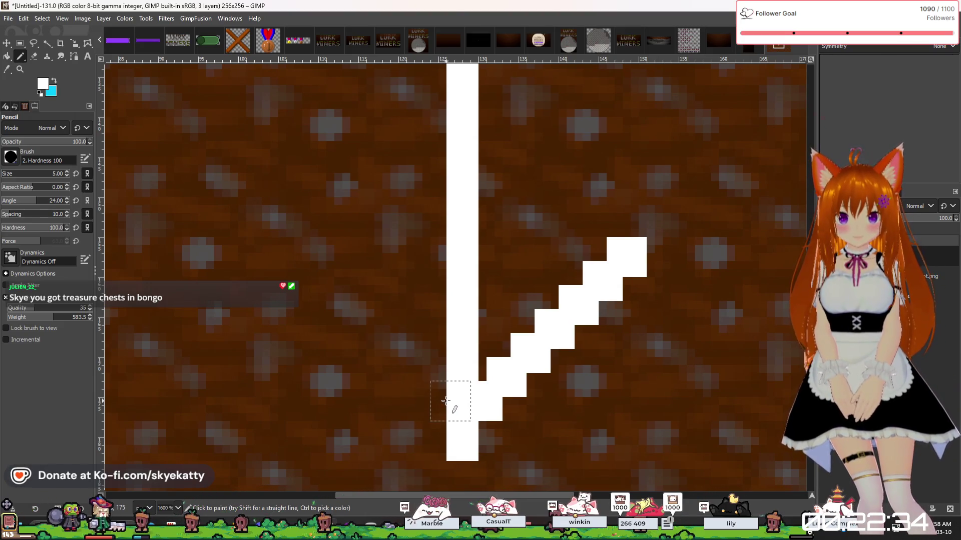
# Draw the left arm as white steps rising up-left, then add a final step to the right tip.
pyautogui.click(443, 401)
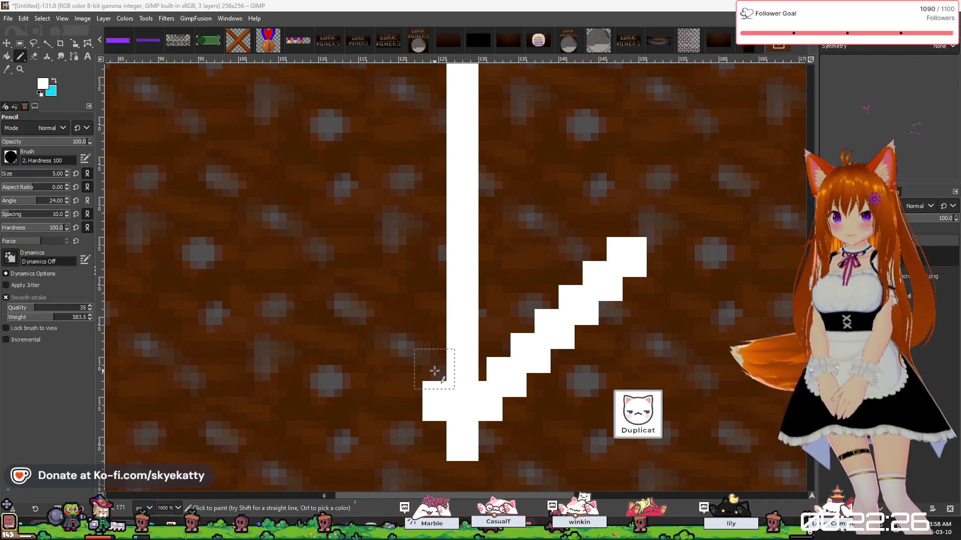
pyautogui.click(417, 381)
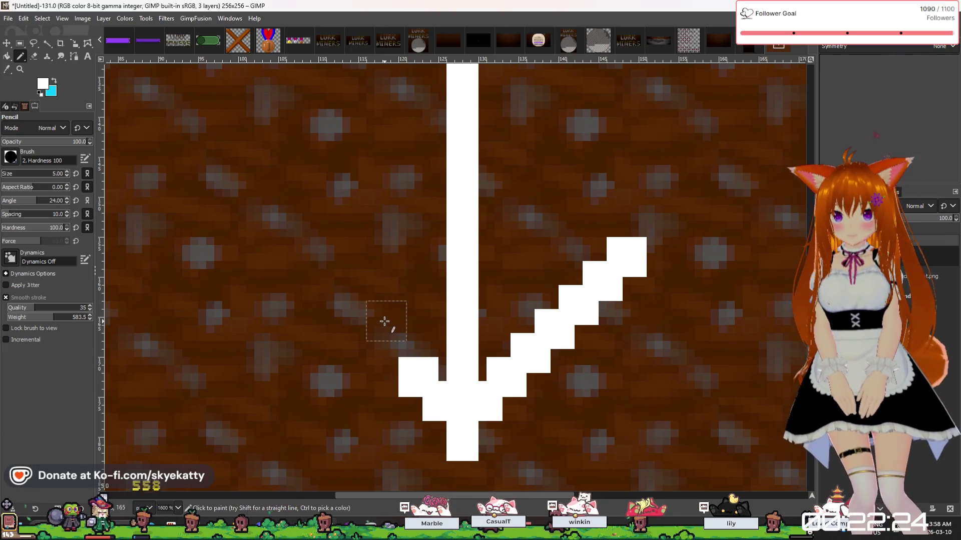
pyautogui.click(391, 353)
pyautogui.click(372, 328)
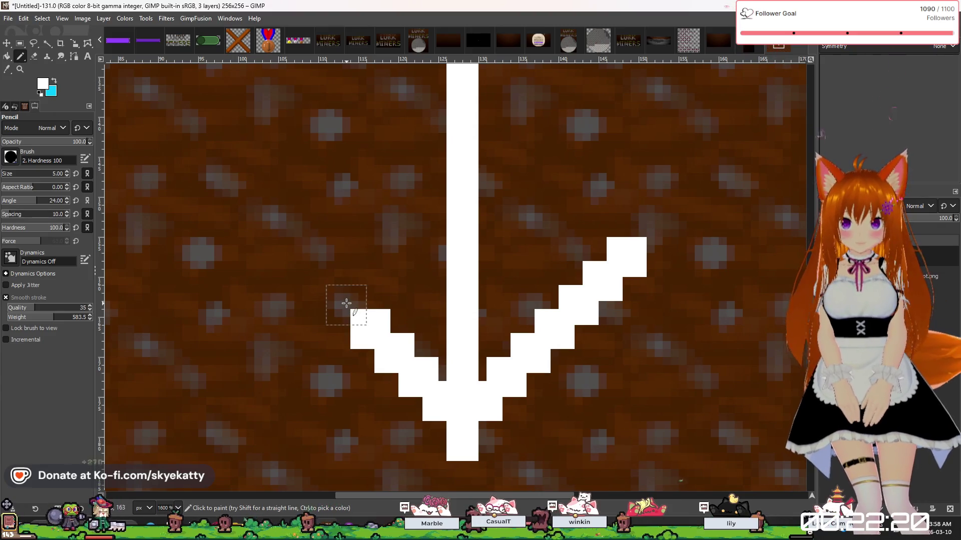
pyautogui.click(347, 304)
pyautogui.click(321, 280)
pyautogui.click(301, 258)
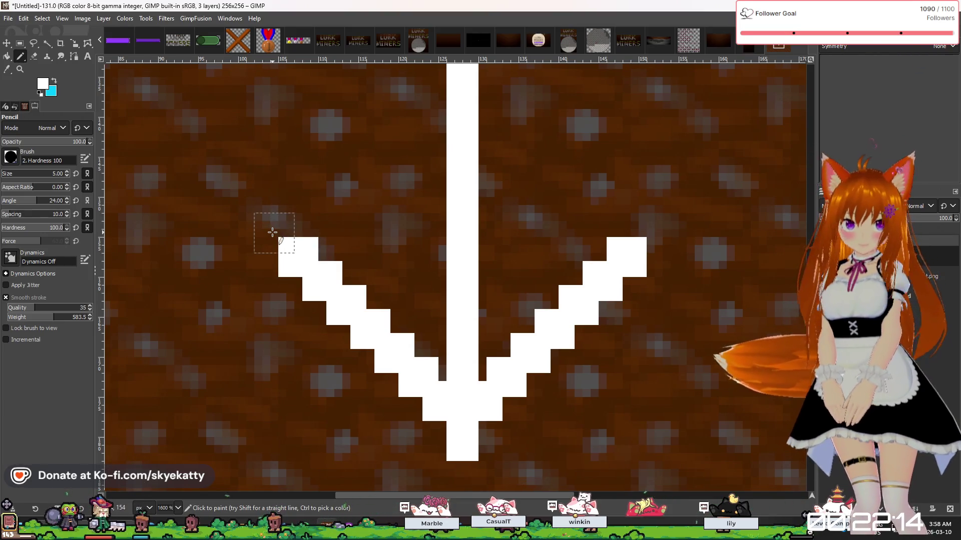
pyautogui.click(272, 232)
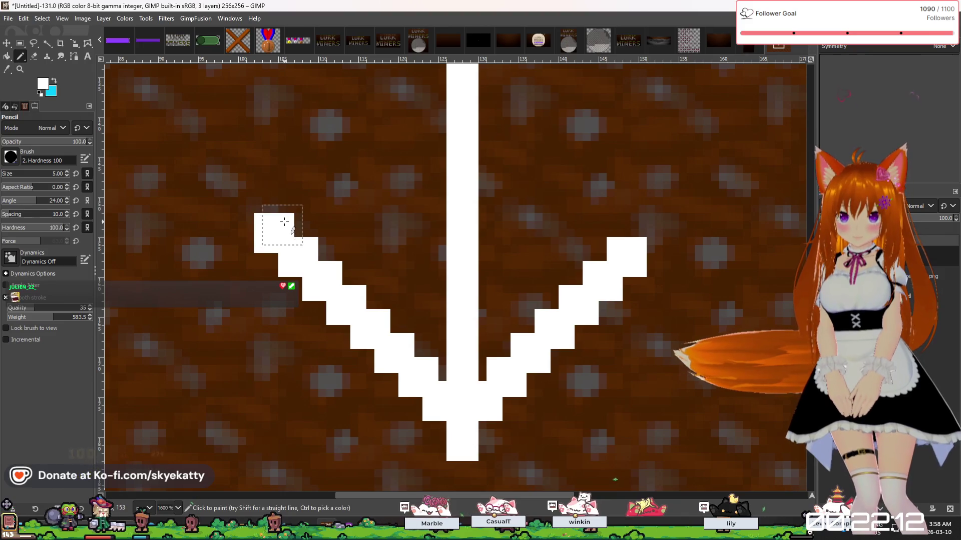
pyautogui.click(653, 233)
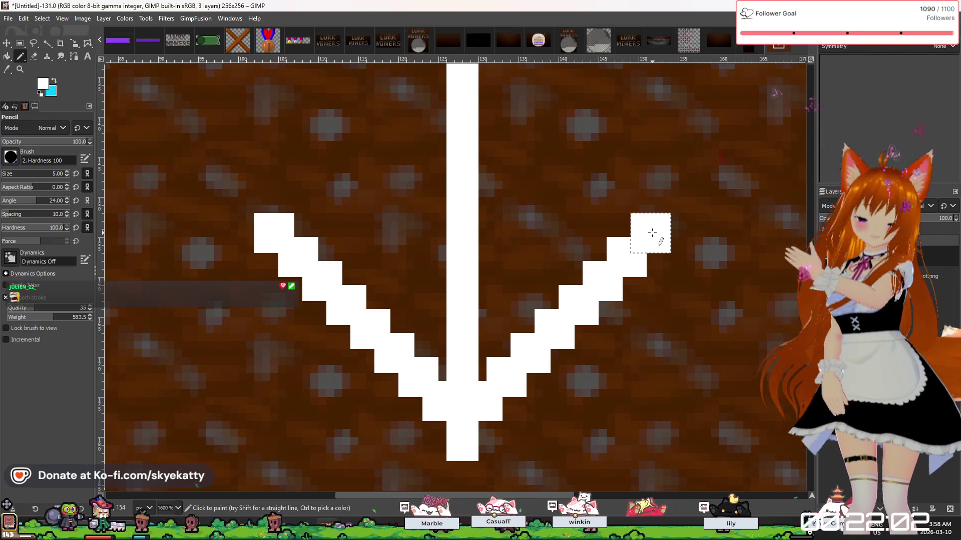
# Switch to the Eraser with hard-edged erasing for pixel work.
pyautogui.scroll(-6, 653, 232)
pyautogui.scroll(5, 625, 260)
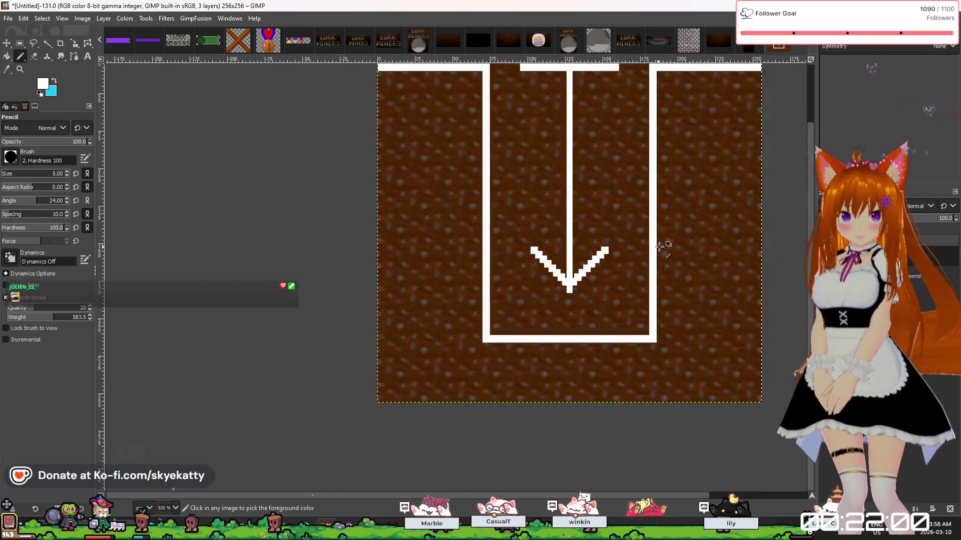
pyautogui.scroll(2, 474, 246)
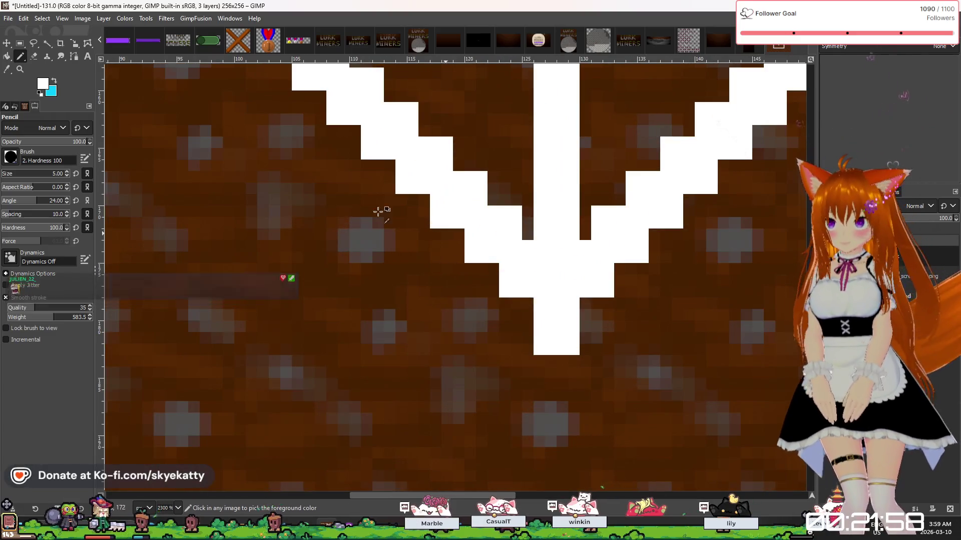
pyautogui.click(33, 56)
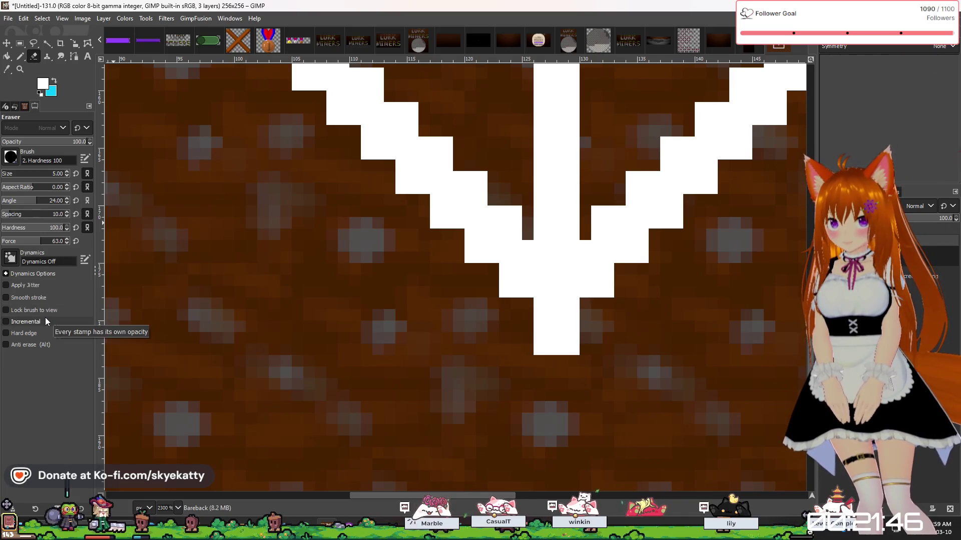
pyautogui.click(45, 334)
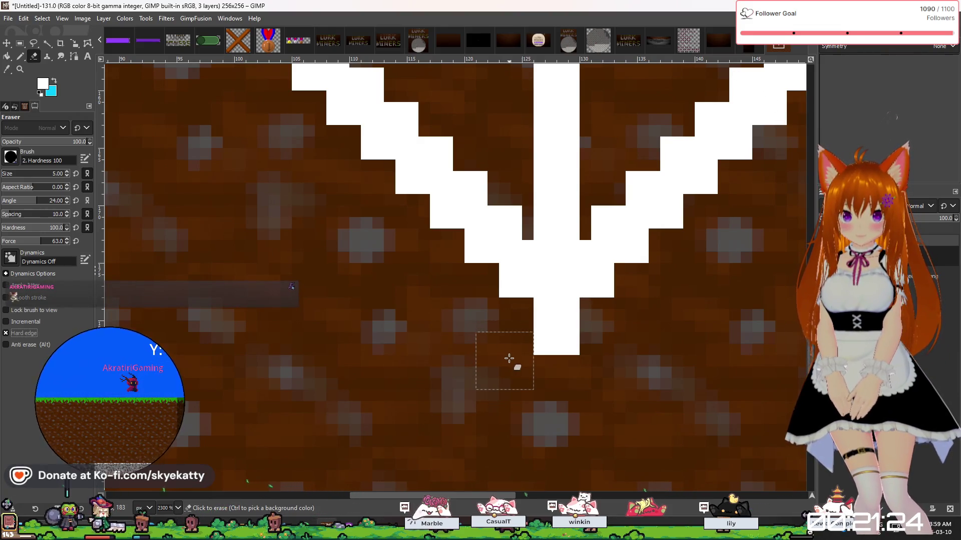
# Erase the stray corner pixels at the arrow tip so it ends in a single-pixel point.
pyautogui.click(514, 358)
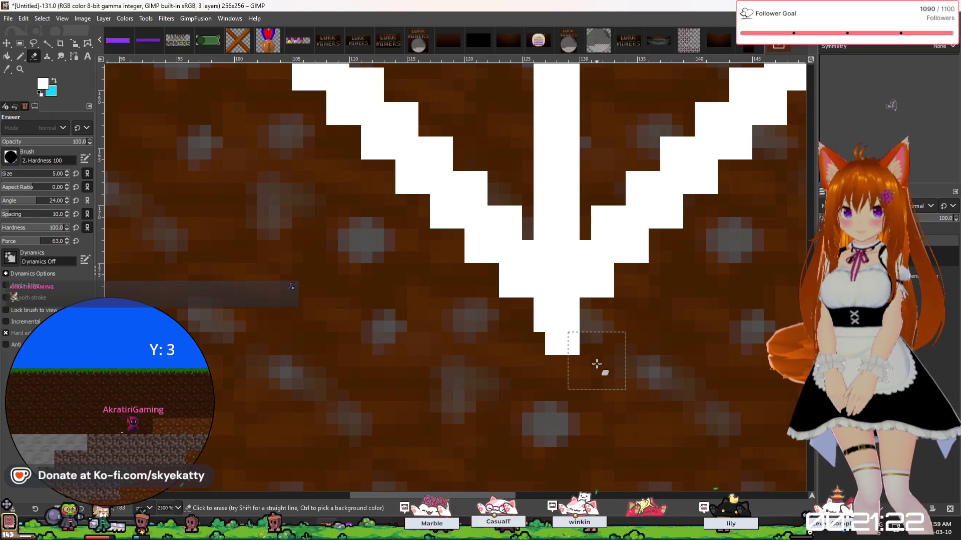
pyautogui.click(595, 366)
pyautogui.keyDown('ctrl'); pyautogui.scroll(-6, 652, 382); pyautogui.keyUp('ctrl')
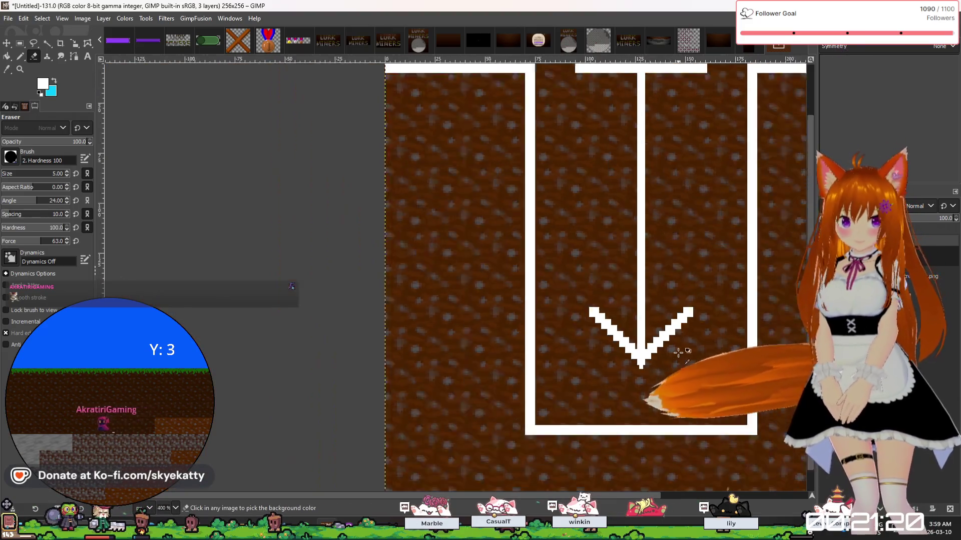
pyautogui.keyDown('ctrl'); pyautogui.scroll(5, 543, 366); pyautogui.keyUp('ctrl')
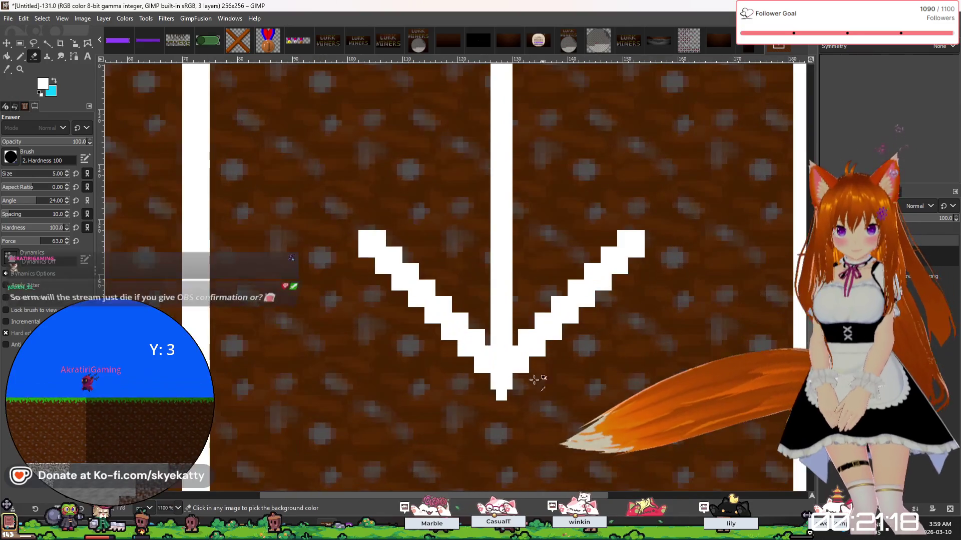
pyautogui.keyDown('ctrl'); pyautogui.scroll(2, 500, 414); pyautogui.keyUp('ctrl')
pyautogui.click(525, 406)
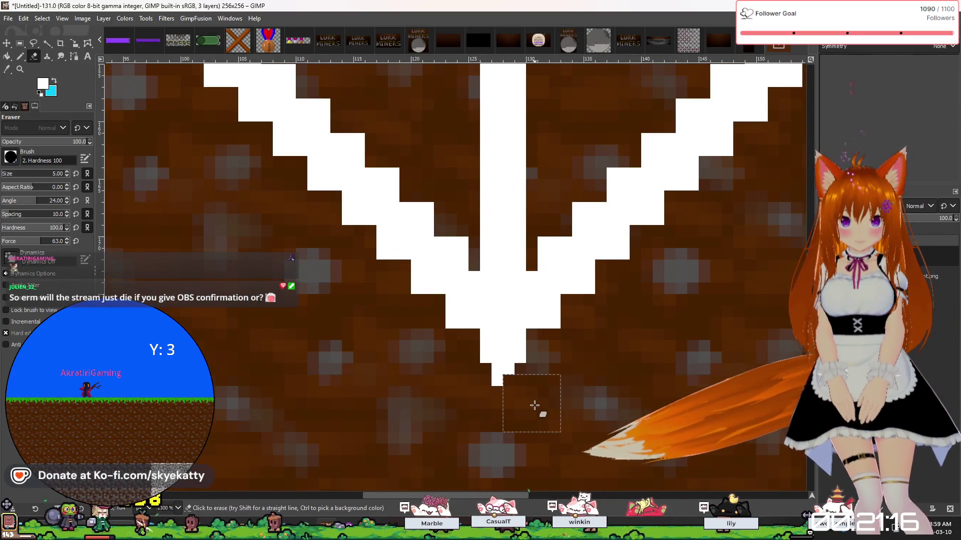
pyautogui.keyDown('ctrl'); pyautogui.scroll(-5, 525, 406); pyautogui.keyUp('ctrl')
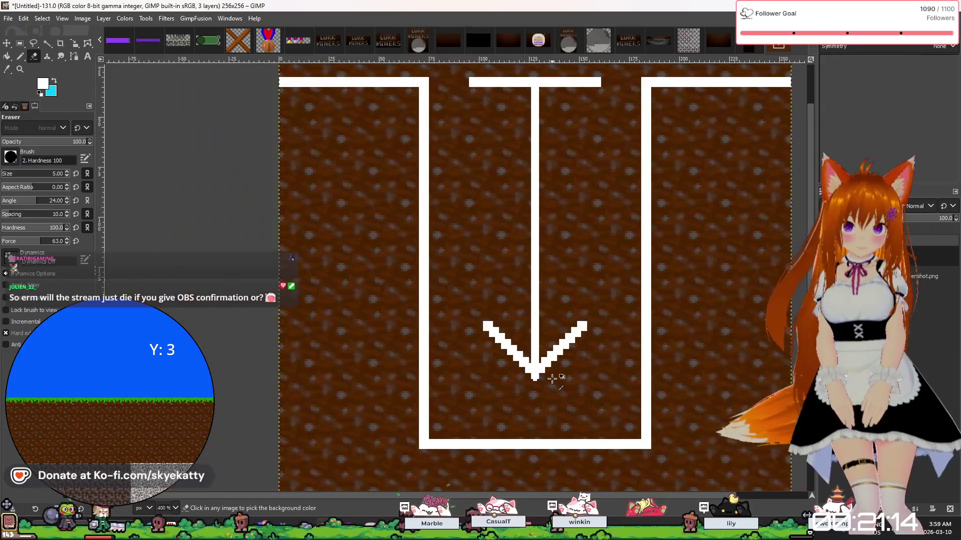
pyautogui.keyDown('ctrl'); pyautogui.scroll(-4, 552, 379); pyautogui.keyUp('ctrl')
pyautogui.keyDown('ctrl'); pyautogui.scroll(4, 552, 379); pyautogui.keyUp('ctrl')
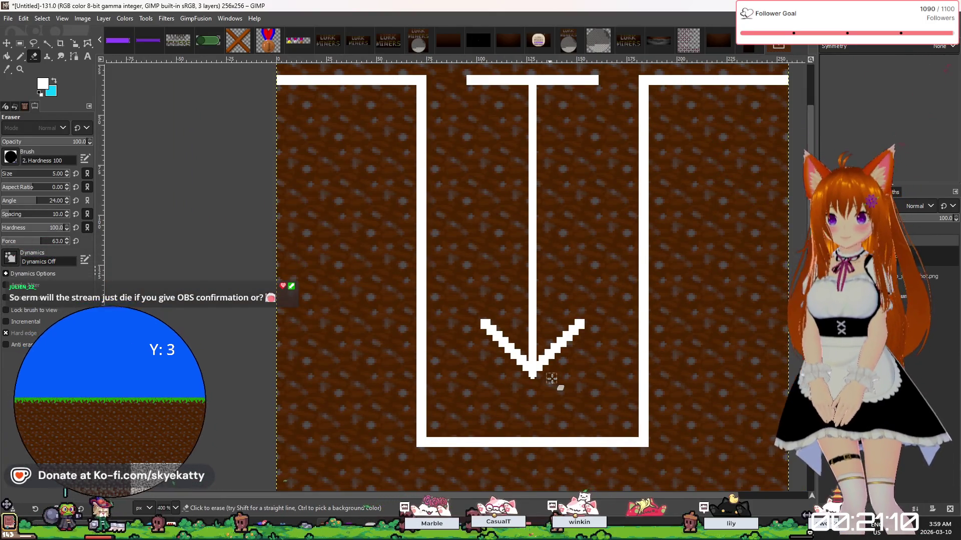
pyautogui.keyDown('ctrl'); pyautogui.scroll(-2, 552, 379); pyautogui.keyUp('ctrl')
pyautogui.keyDown('ctrl'); pyautogui.scroll(3, 553, 381); pyautogui.keyUp('ctrl')
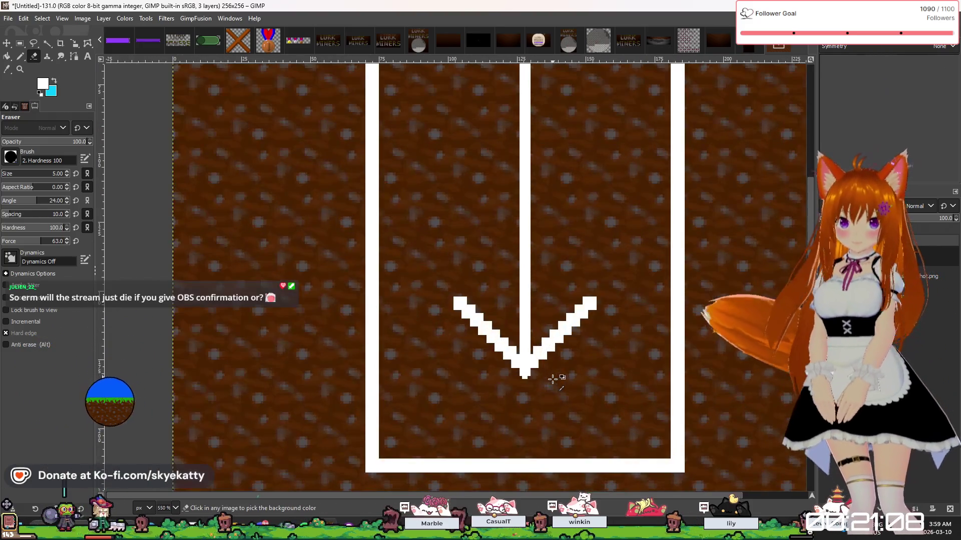
pyautogui.click(20, 56)
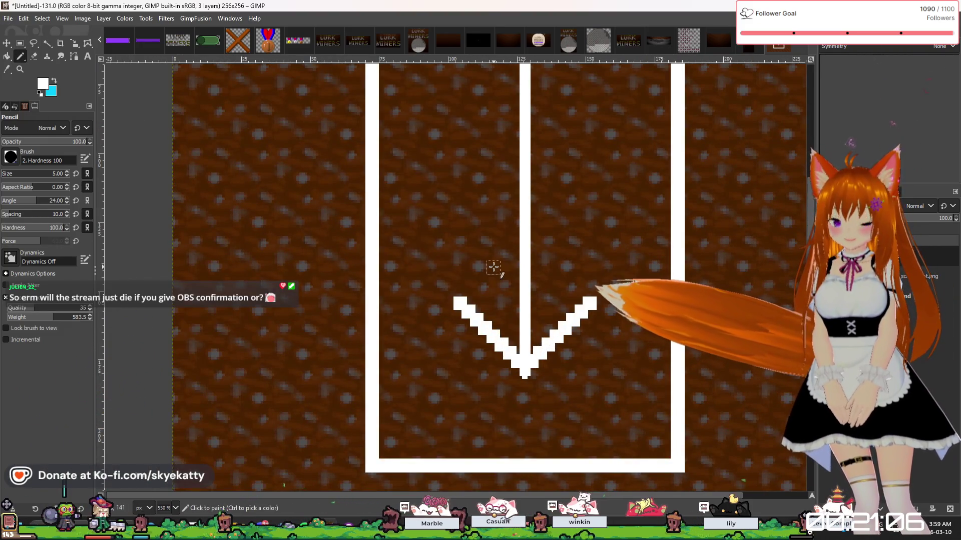
pyautogui.keyDown('ctrl'); pyautogui.scroll(1, 550, 279); pyautogui.keyUp('ctrl')
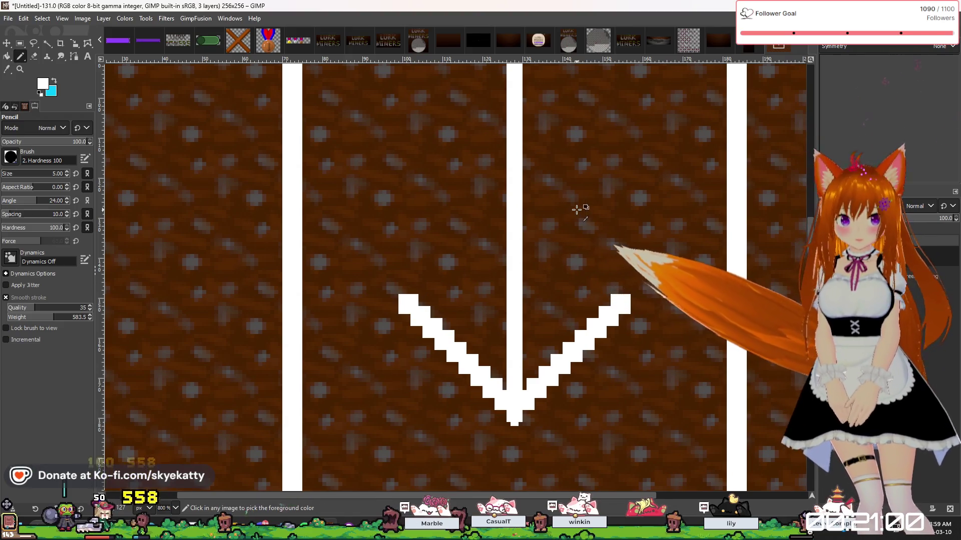
pyautogui.keyDown('ctrl'); pyautogui.scroll(-4, 575, 208); pyautogui.keyUp('ctrl')
pyautogui.keyDown('ctrl'); pyautogui.scroll(2, 577, 209); pyautogui.keyUp('ctrl')
pyautogui.scroll(3, 575, 209)
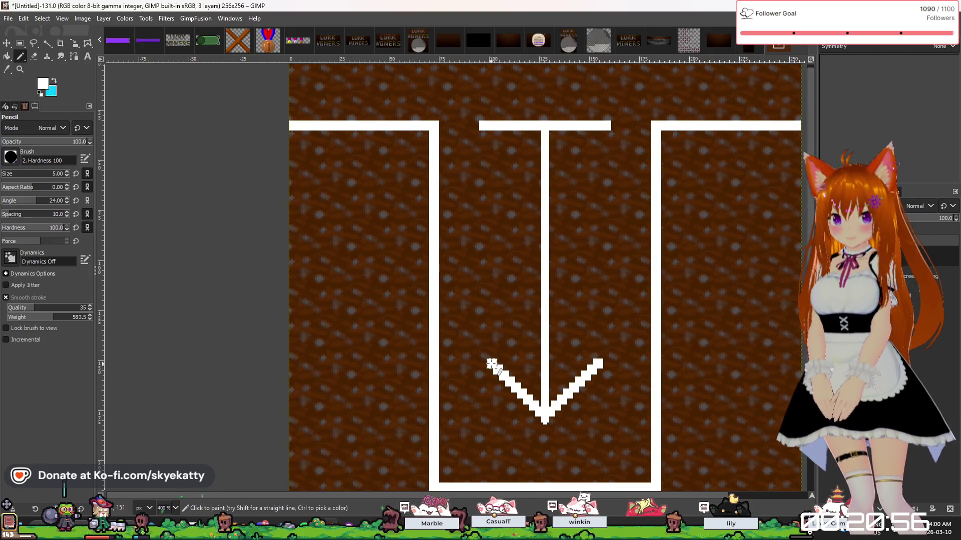
pyautogui.keyDown('ctrl'); pyautogui.scroll(-3, 526, 262); pyautogui.keyUp('ctrl')
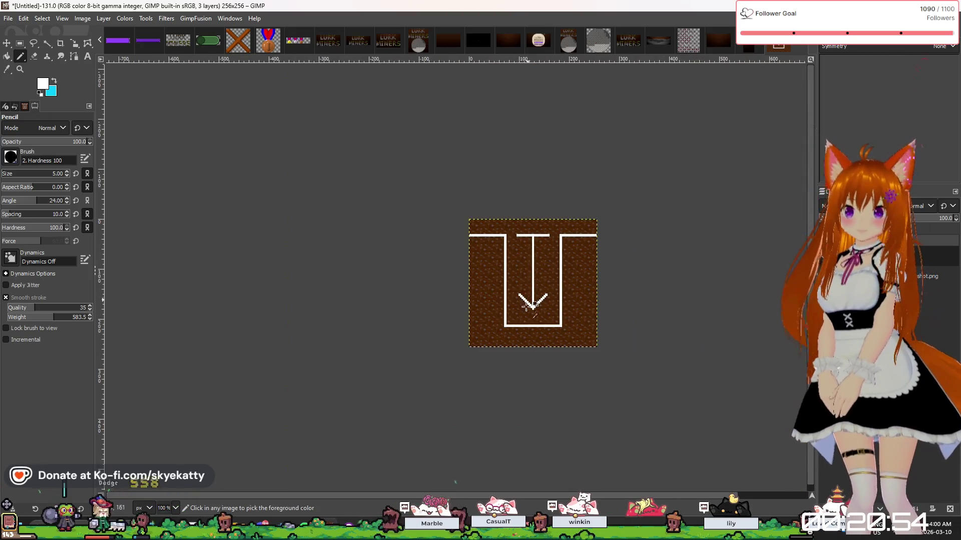
pyautogui.keyDown('ctrl'); pyautogui.scroll(2, 517, 330); pyautogui.keyUp('ctrl')
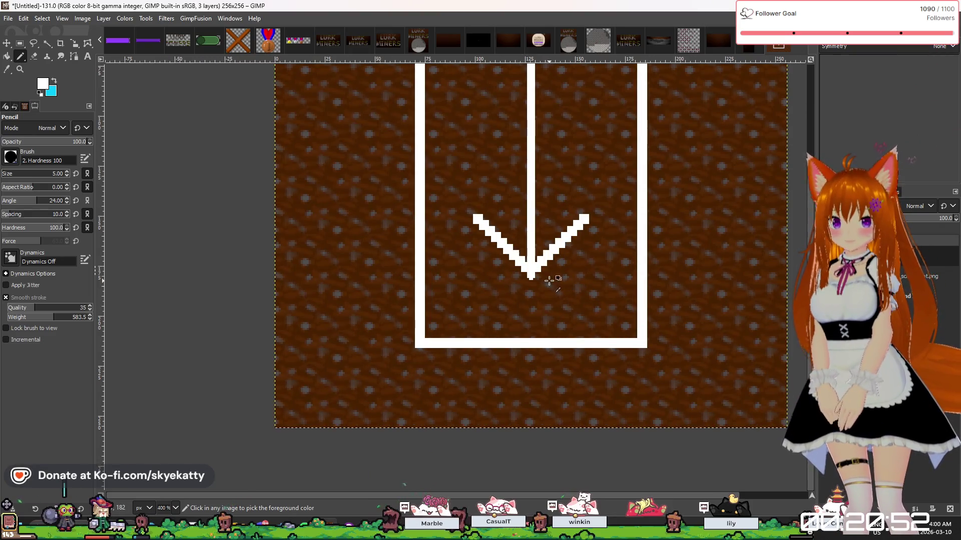
pyautogui.scroll(2, 549, 281)
pyautogui.scroll(-6, 549, 280)
pyautogui.scroll(2, 548, 272)
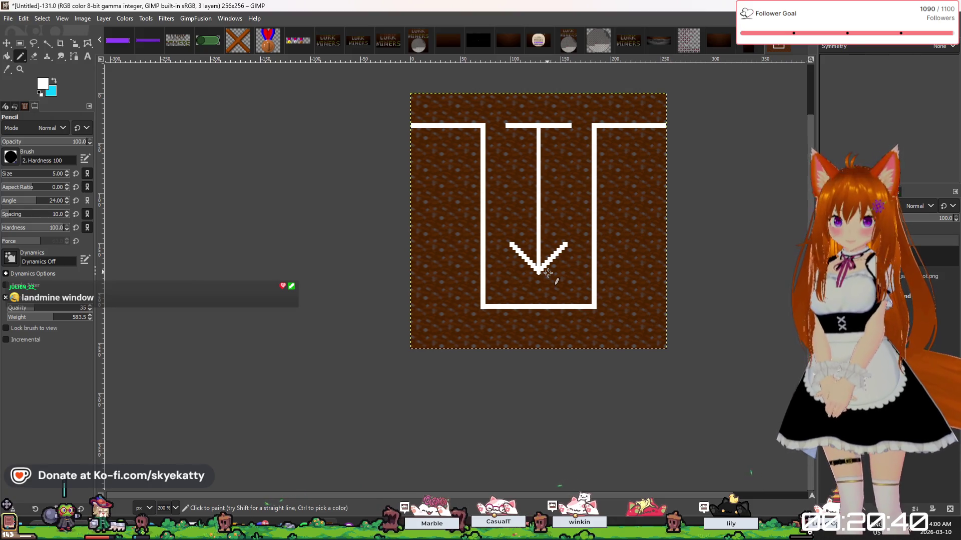
# Draw a rectangle selection around the arrow, adjusting its edges to cover the top bar through the tip.
pyautogui.click(20, 44)
pyautogui.keyDown('ctrl'); pyautogui.scroll(1, 504, 189); pyautogui.keyUp('ctrl')
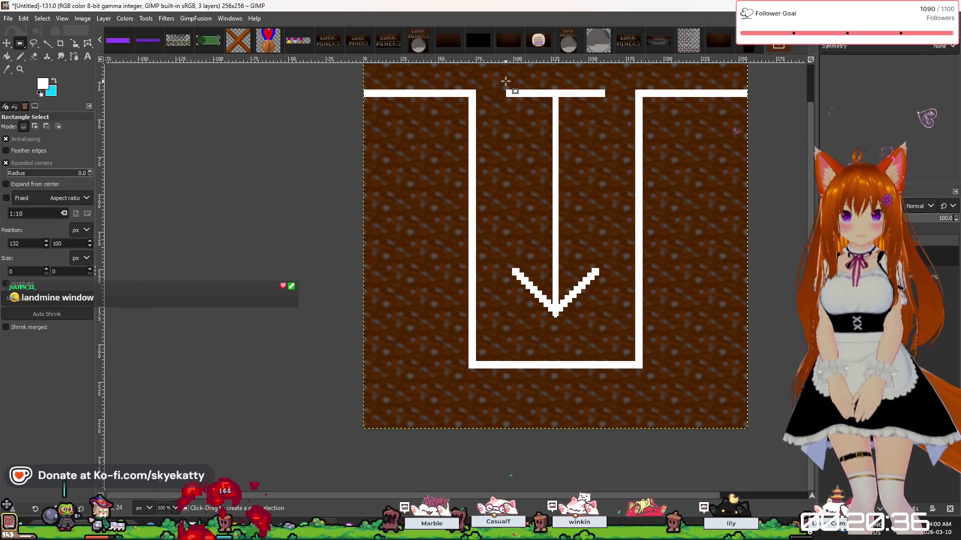
pyautogui.moveTo(505, 88); pyautogui.dragTo(610, 168)
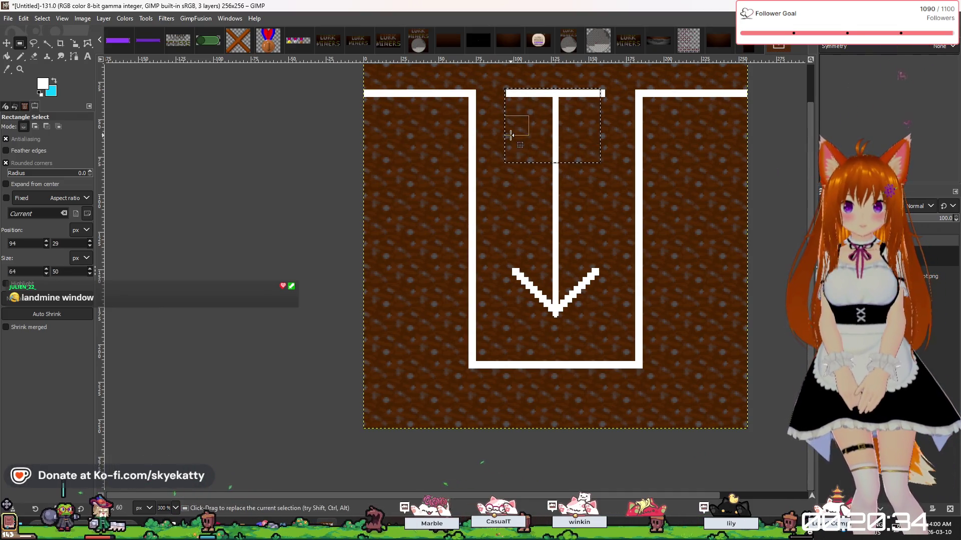
pyautogui.moveTo(511, 135); pyautogui.dragTo(515, 135)
pyautogui.keyDown('ctrl'); pyautogui.scroll(2, 566, 96); pyautogui.keyUp('ctrl')
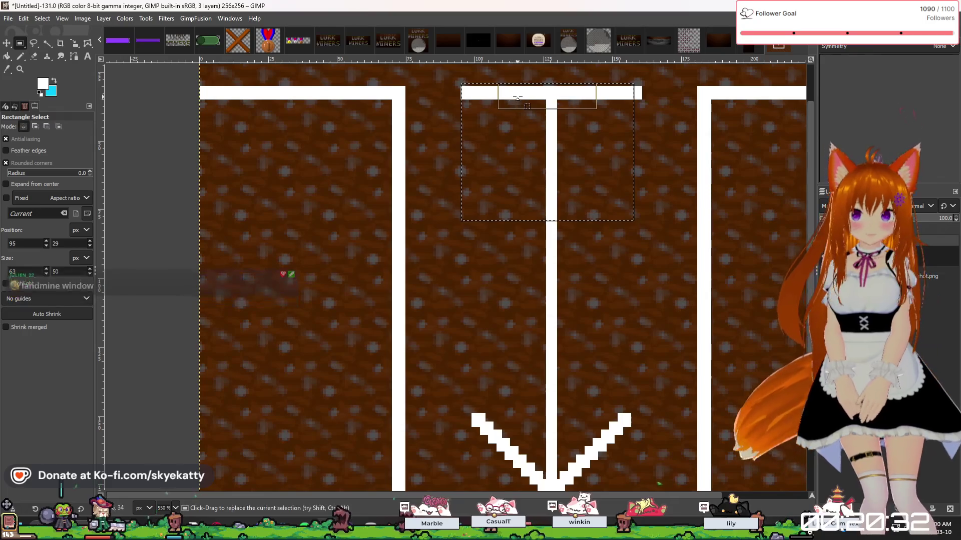
pyautogui.moveTo(598, 103); pyautogui.dragTo(598, 106)
pyautogui.moveTo(624, 150); pyautogui.dragTo(633, 150)
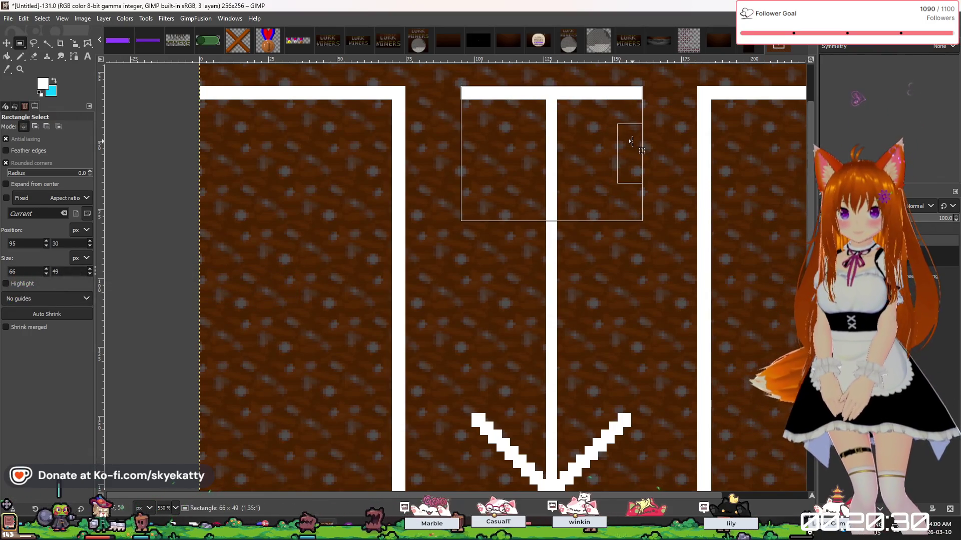
pyautogui.moveTo(566, 220)
pyautogui.mouseDown()
pyautogui.moveTo(553, 488)
pyautogui.moveTo(546, 373)
pyautogui.mouseUp()
pyautogui.moveTo(551, 323); pyautogui.dragTo(569, 381)
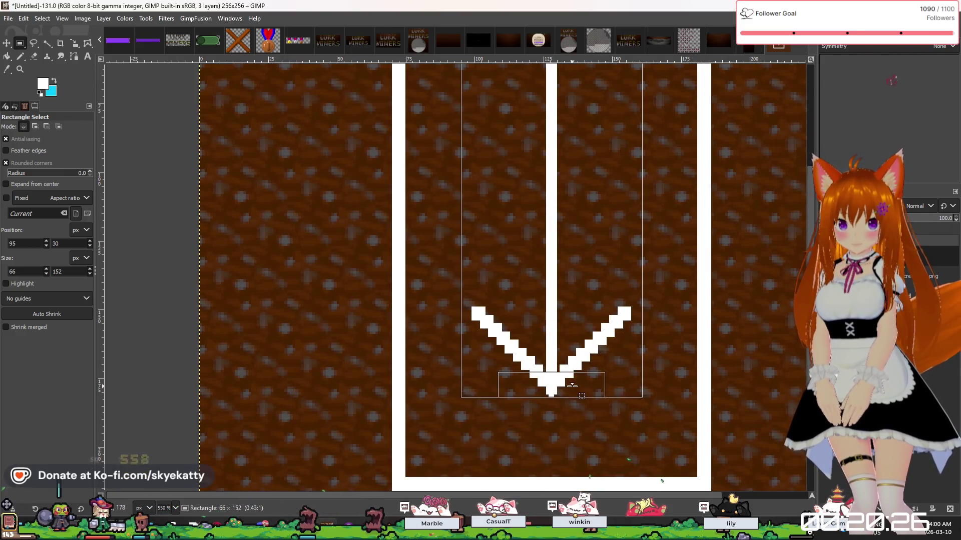
pyautogui.scroll(-3, 561, 239)
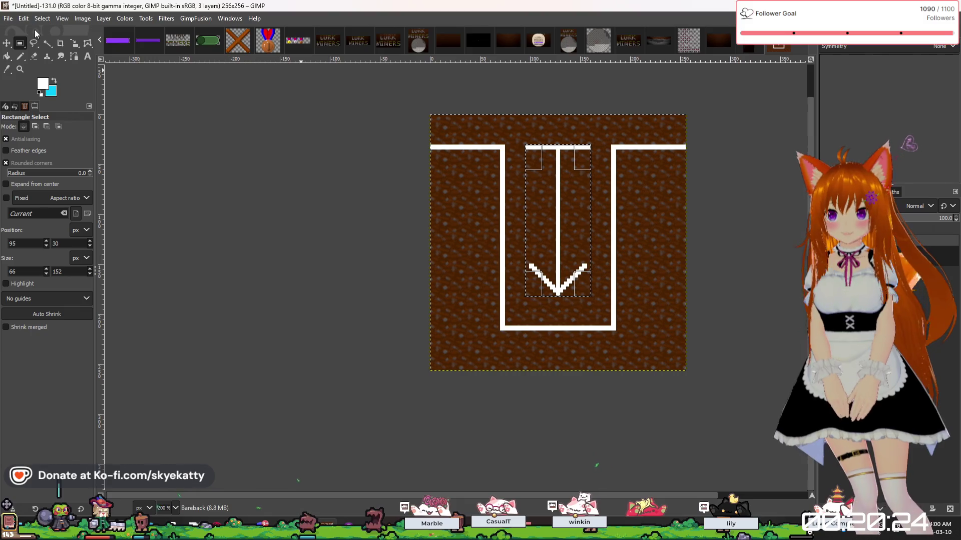
pyautogui.click(5, 46)
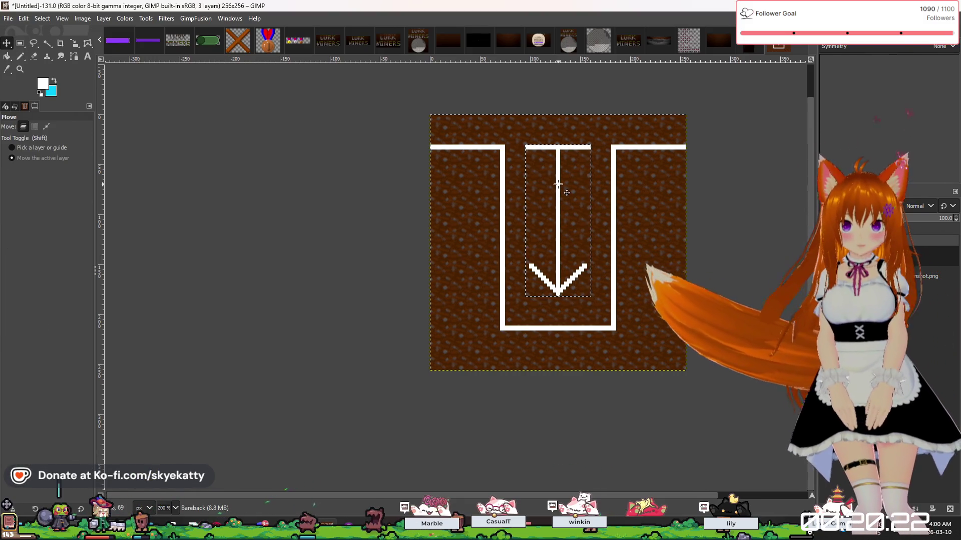
# Cut and re-paste the arrow, shift it 1 px right and about 3 px down, then anchor it.
pyautogui.moveTo(566, 193); pyautogui.dragTo(568, 200)
pyautogui.hotkey('ctrl', 'z')
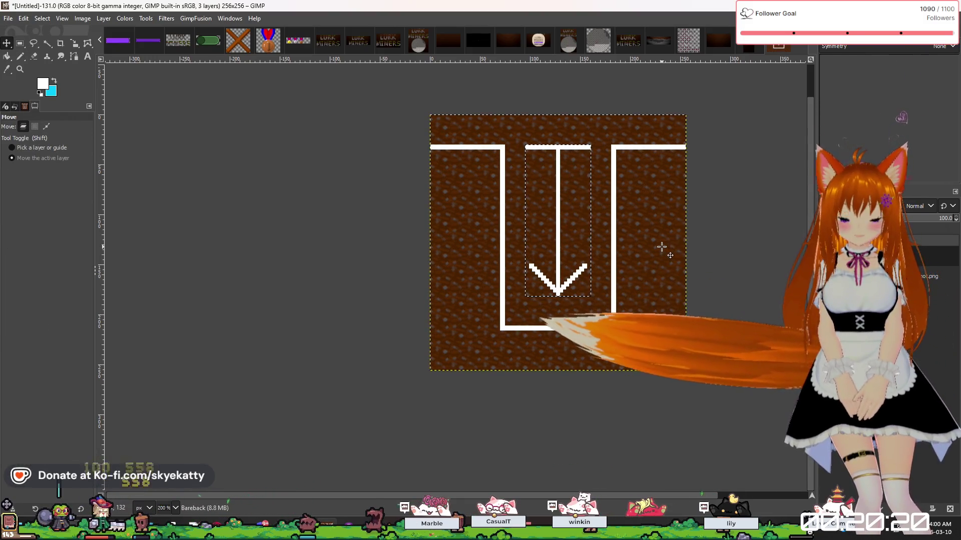
pyautogui.hotkey('ctrl', 'x')
pyautogui.hotkey('ctrl', 'v')
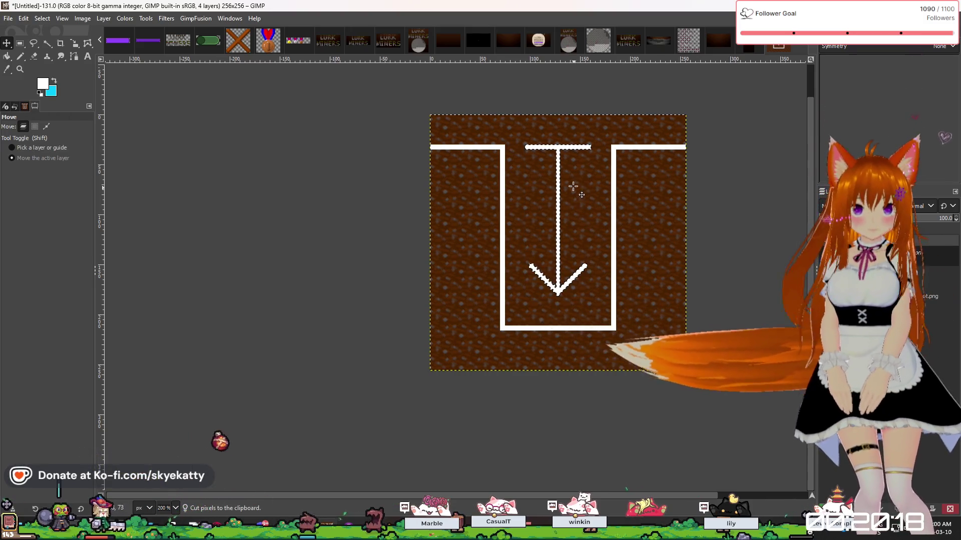
pyautogui.scroll(1, 567, 183)
pyautogui.scroll(1, 565, 185)
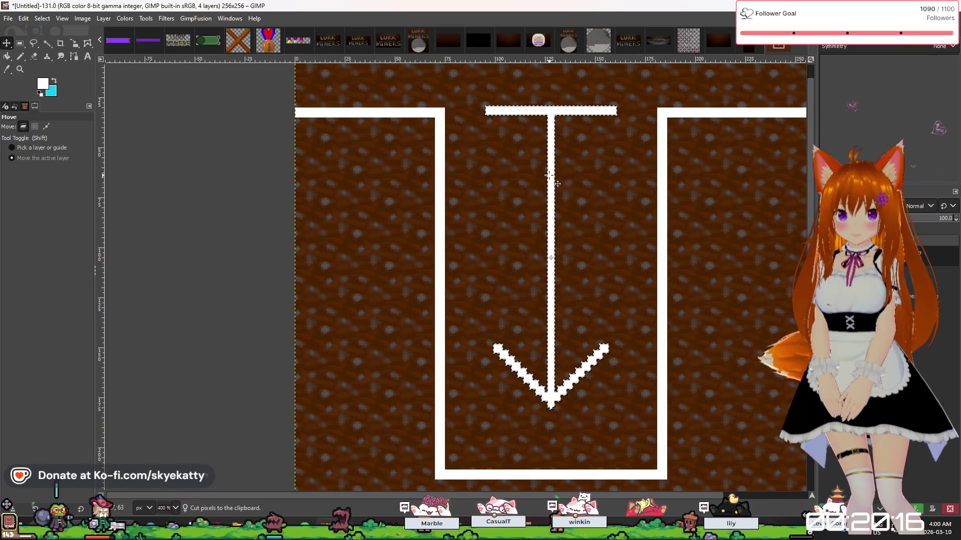
pyautogui.press('Right')
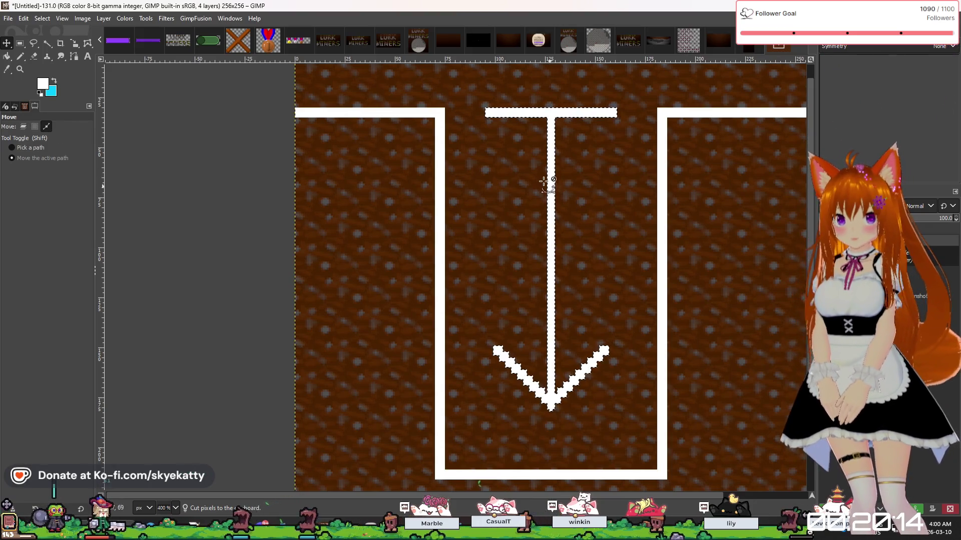
pyautogui.moveTo(550, 175); pyautogui.dragTo(553, 213)
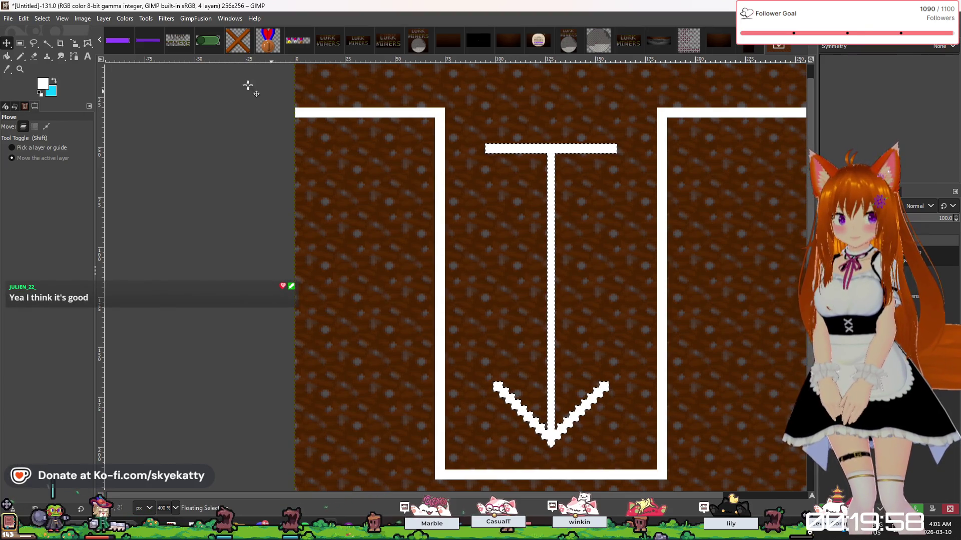
pyautogui.hotkey('ctrl', 'h')
pyautogui.press('r')
pyautogui.press('2')
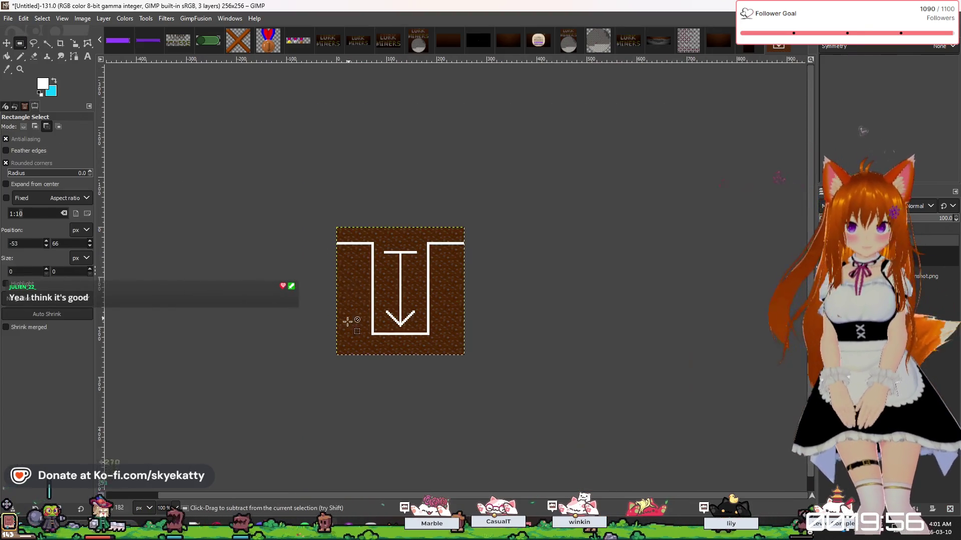
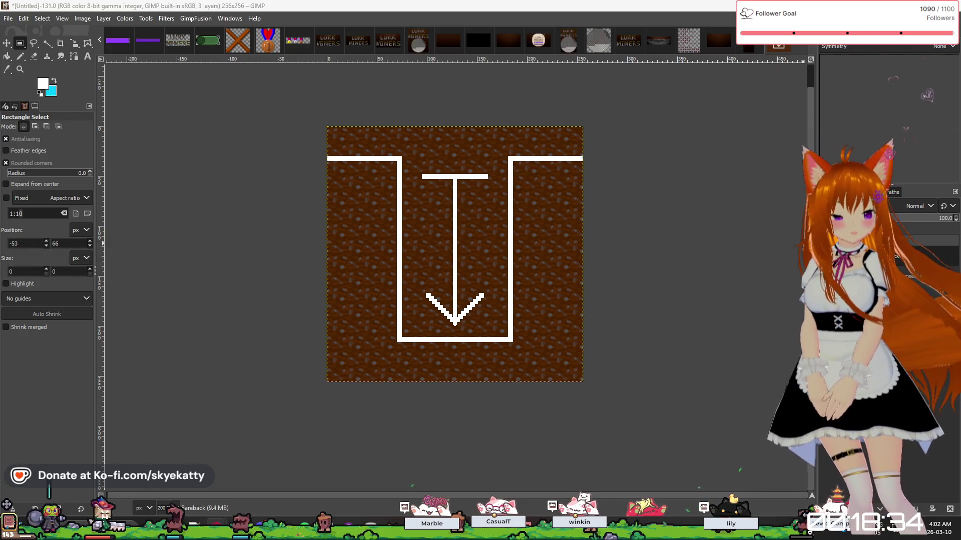
# Leave GIMP with Alt+Tab and bring up Steam's Bongo Cat achievements page.
pyautogui.hotkey('alt', 'Tab')
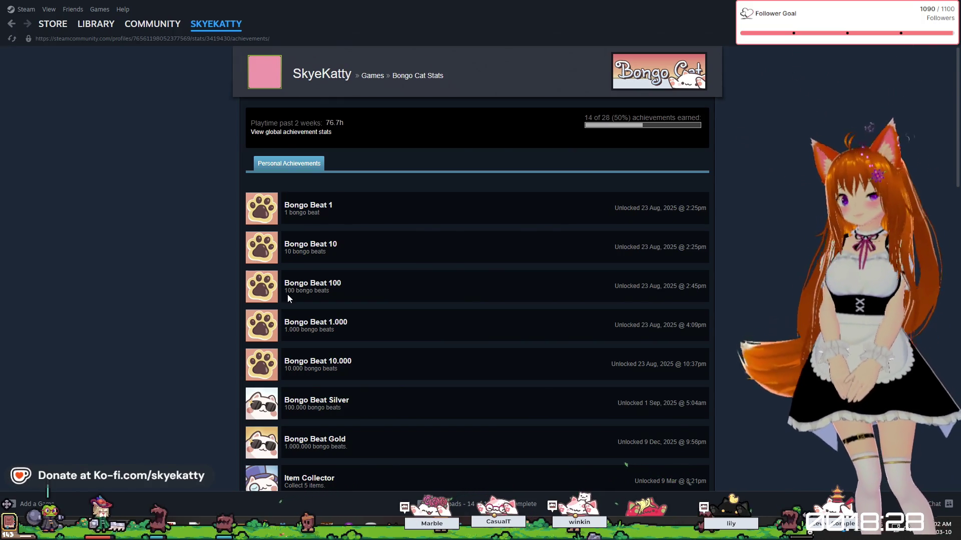
# Scroll the achievements list and highlight the Bongo Beat 1, 10 and 1.000 titles.
pyautogui.scroll(-1, 277, 274)
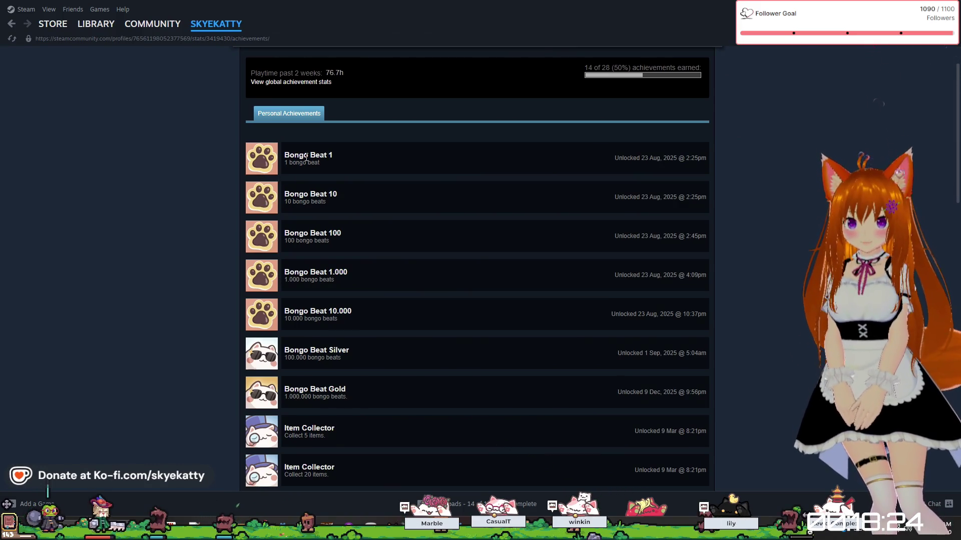
pyautogui.moveTo(306, 157); pyautogui.dragTo(336, 161)
pyautogui.click(343, 179)
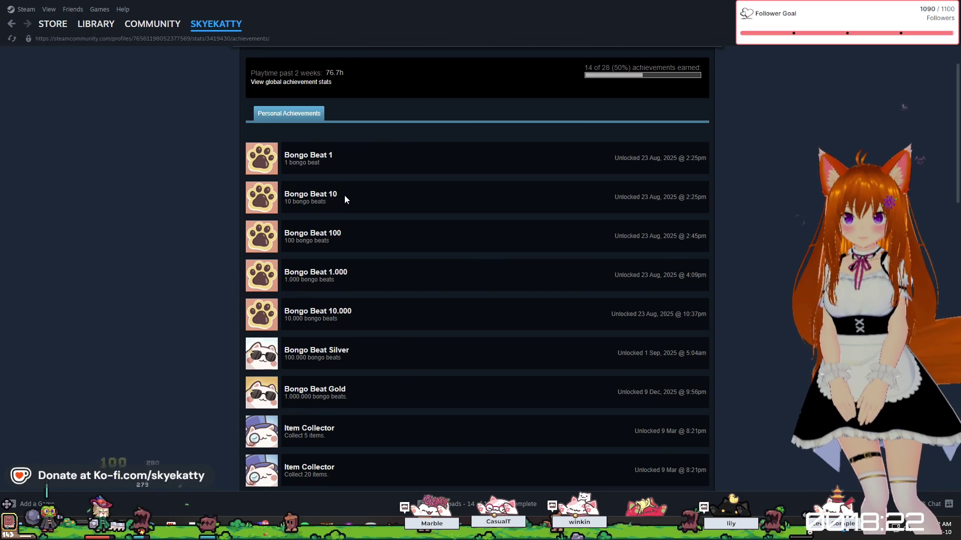
pyautogui.tripleClick(318, 196)
pyautogui.moveTo(319, 273); pyautogui.dragTo(349, 275)
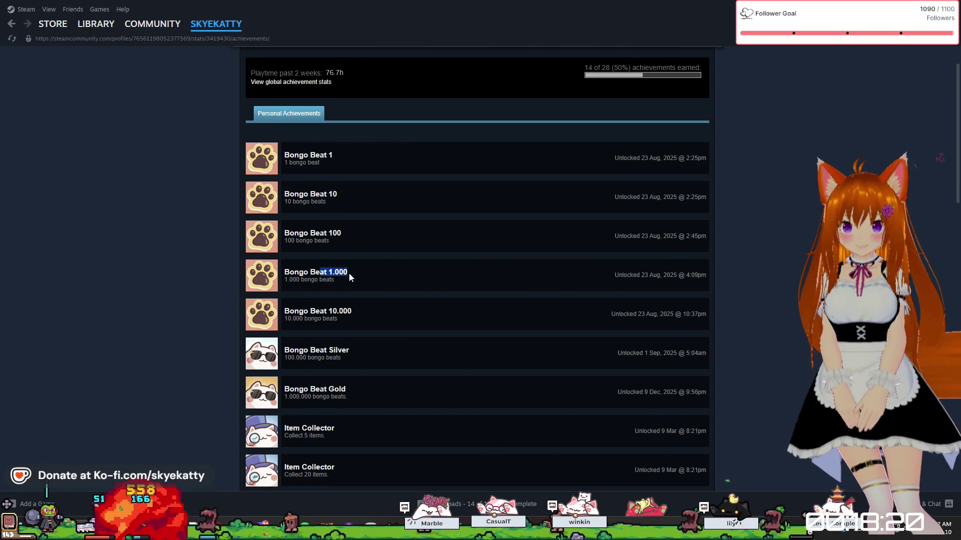
pyautogui.scroll(-2, 349, 273)
pyautogui.scroll(-2, 335, 271)
# Browse further down, highlighting the first Item Collector achievement name and description.
pyautogui.moveTo(298, 231); pyautogui.dragTo(375, 250)
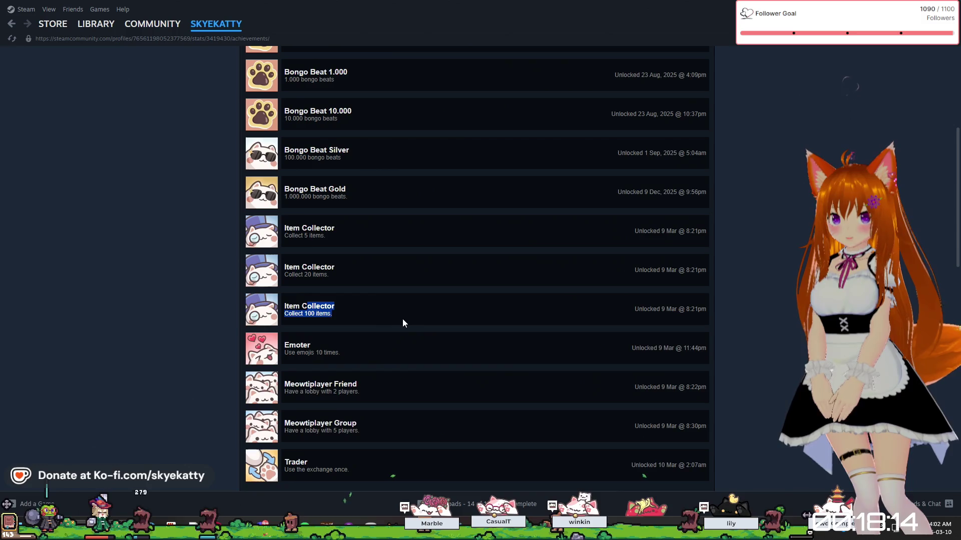
pyautogui.scroll(1, 283, 311)
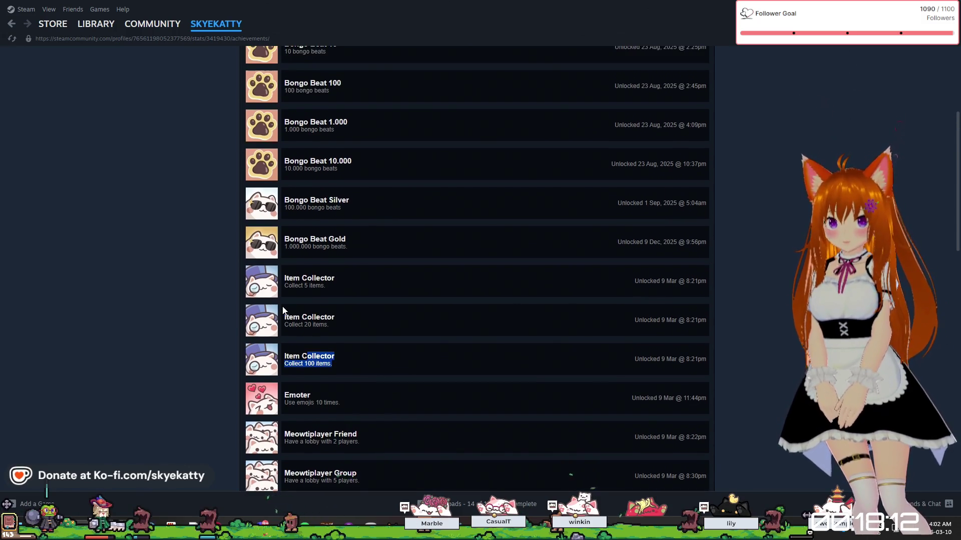
pyautogui.scroll(-2, 428, 242)
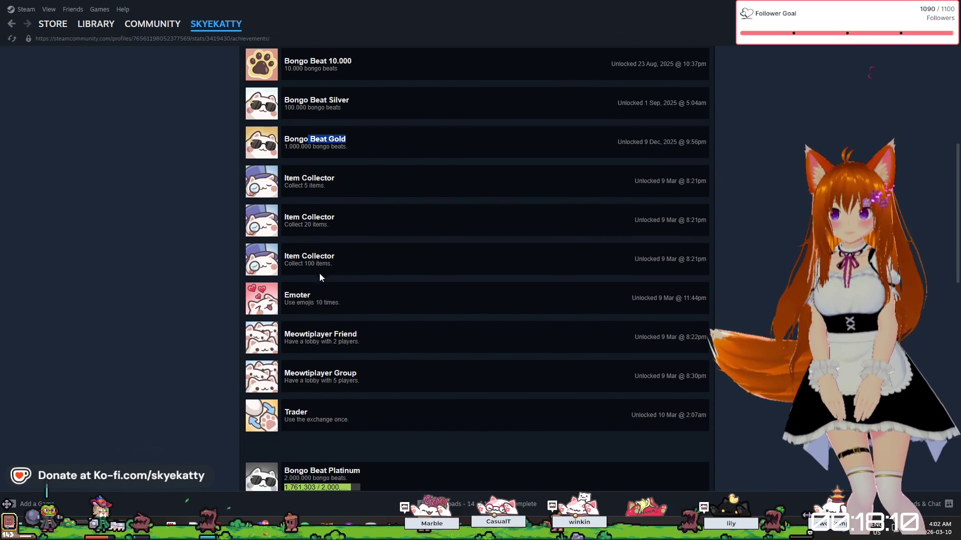
pyautogui.moveTo(299, 334); pyautogui.dragTo(444, 340)
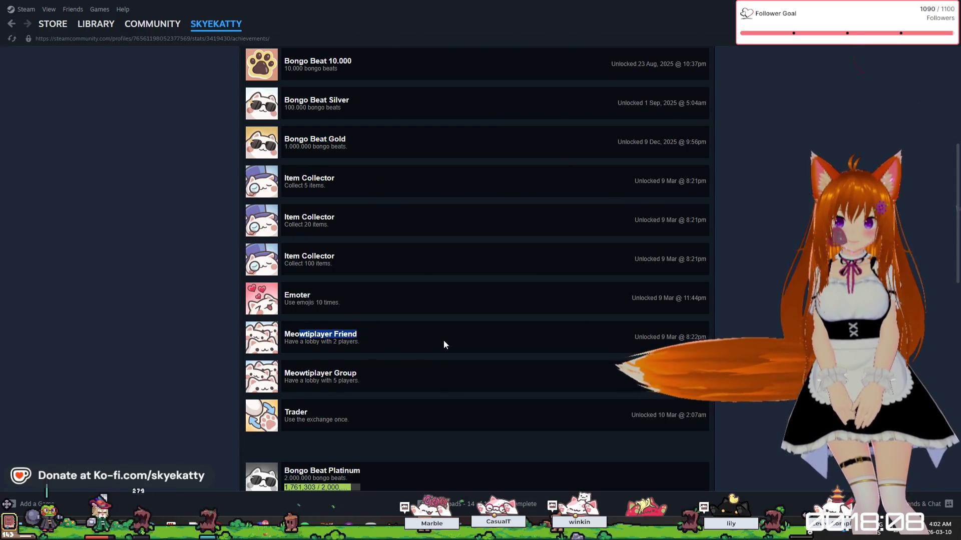
pyautogui.scroll(-1, 430, 341)
pyautogui.scroll(-8, 433, 334)
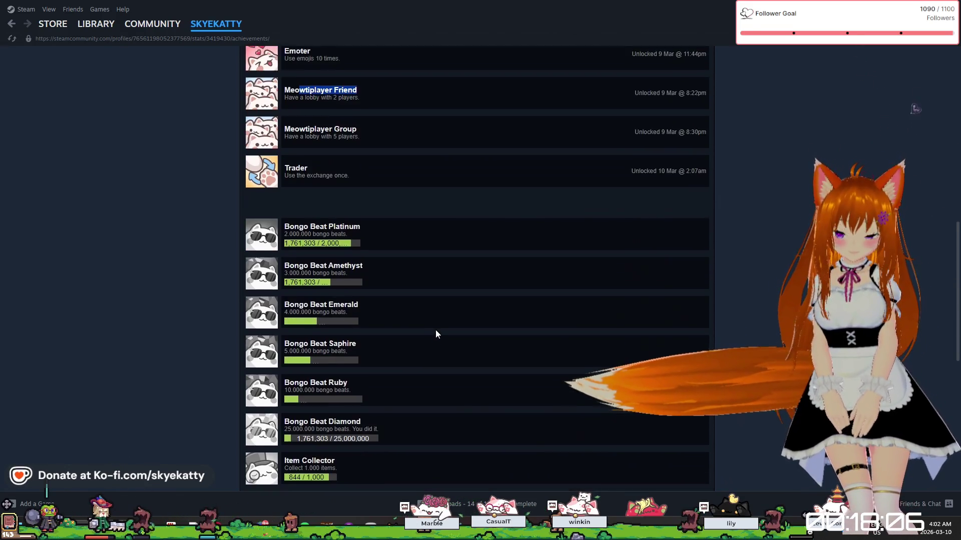
pyautogui.scroll(7, 434, 330)
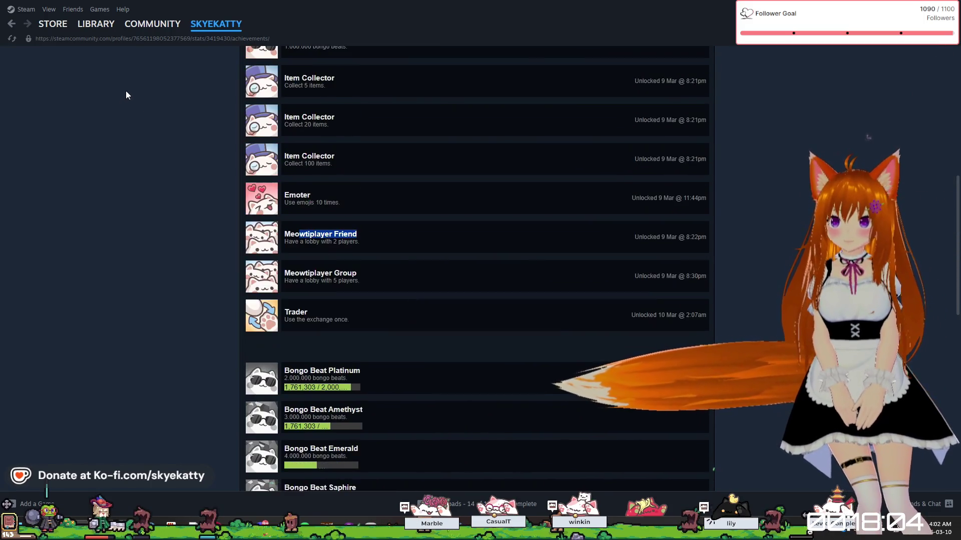
# Return to the Steam profile page and look over its Rarest Achievement Showcase.
pyautogui.click(12, 25)
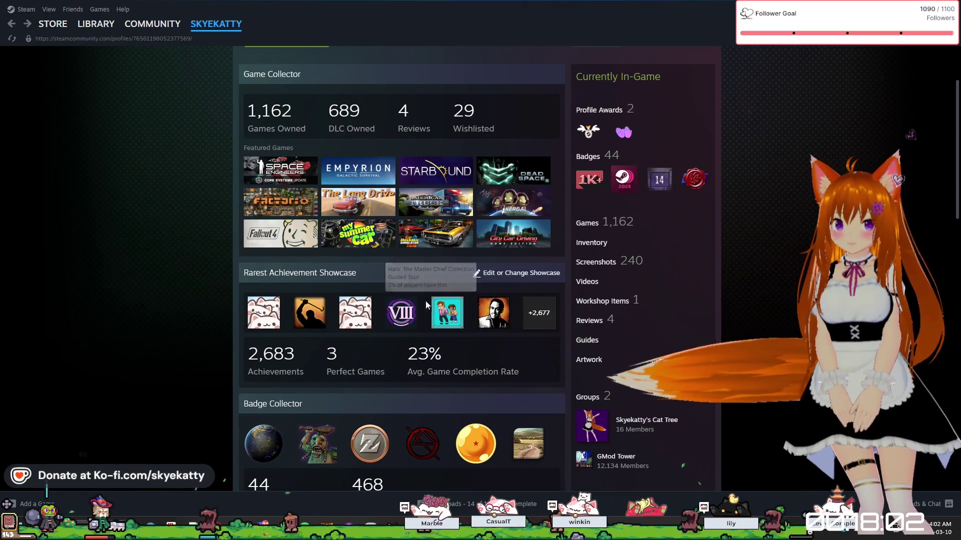
pyautogui.moveTo(498, 325)
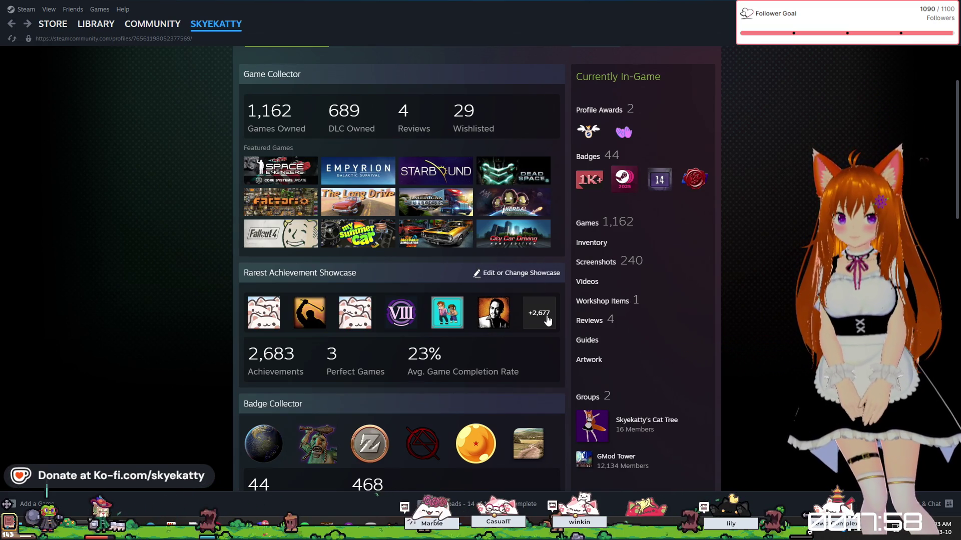
pyautogui.moveTo(505, 348)
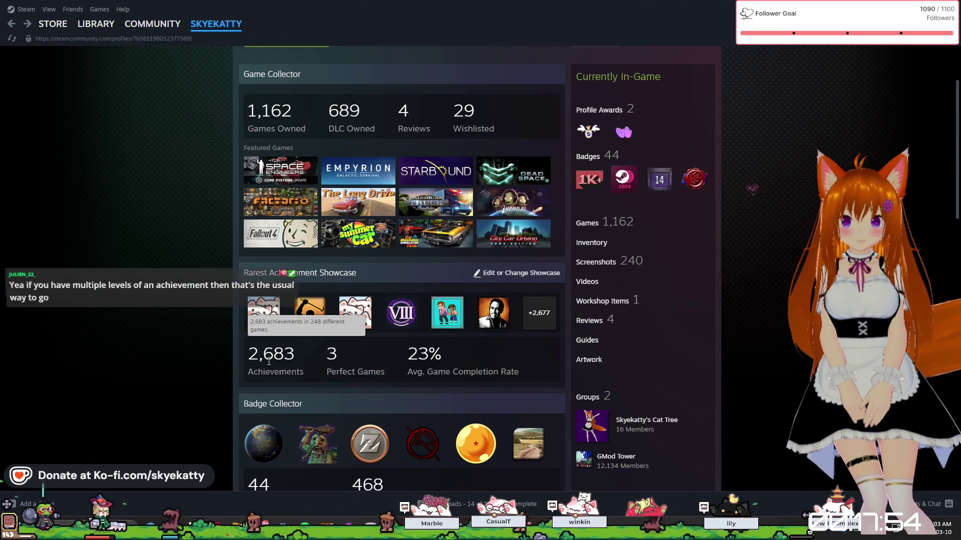
pyautogui.moveTo(442, 311)
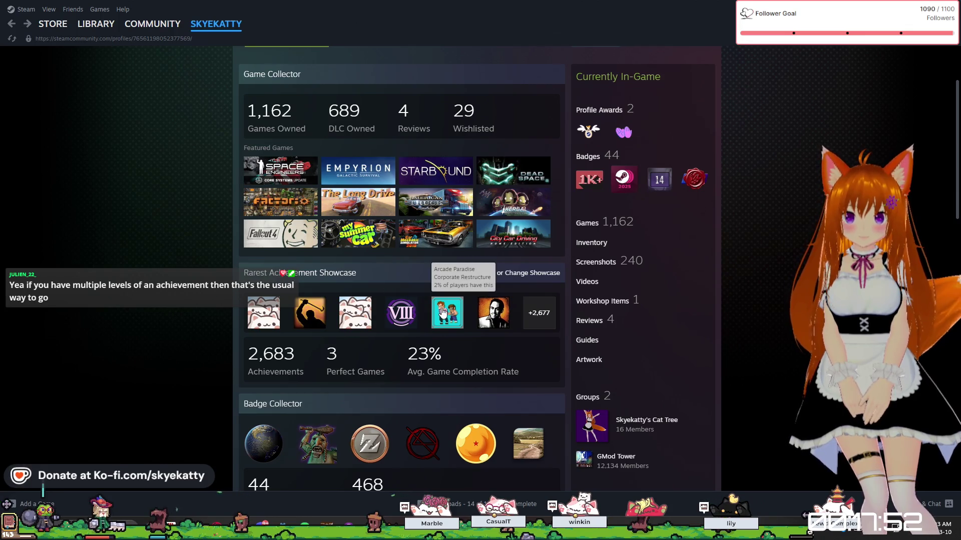
pyautogui.click(488, 324)
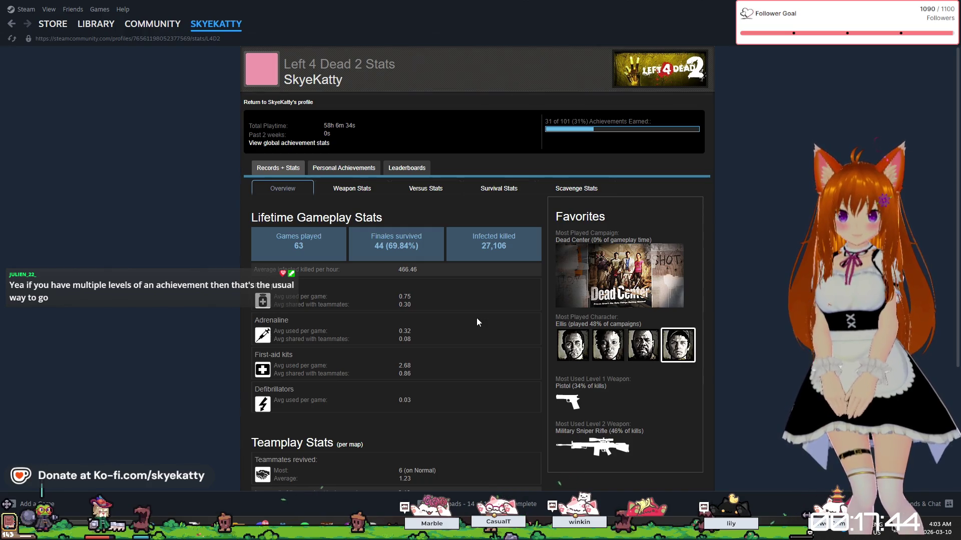
pyautogui.scroll(-5, 477, 320)
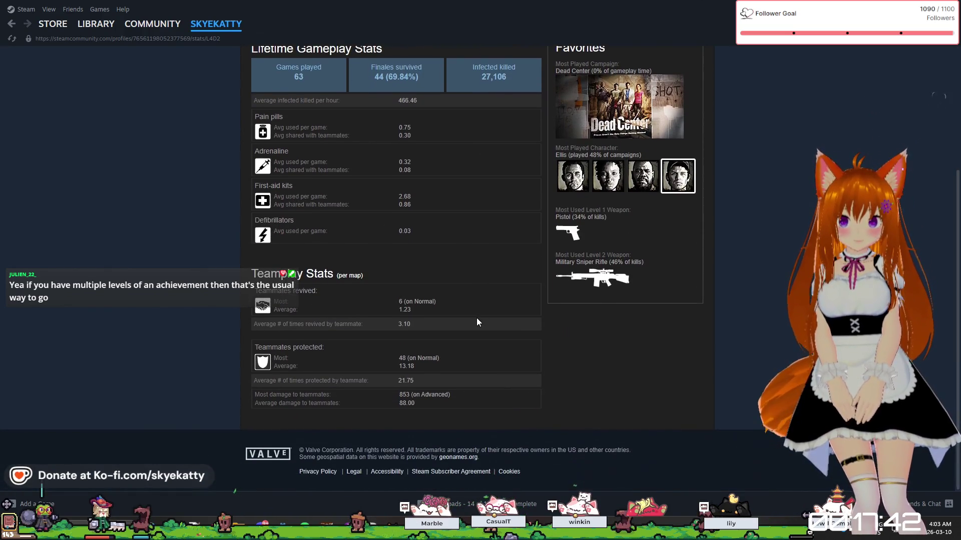
pyautogui.scroll(3, 476, 317)
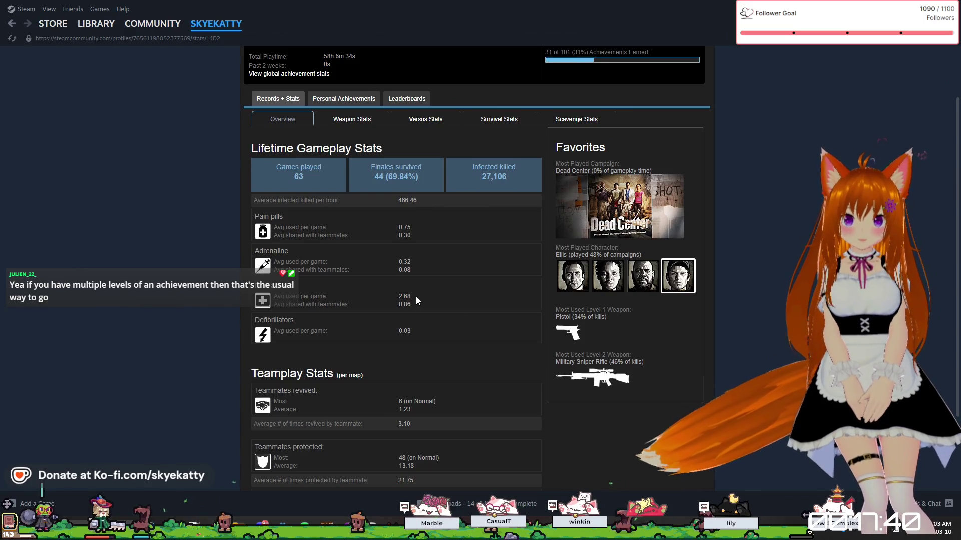
pyautogui.scroll(1, 376, 305)
pyautogui.scroll(-2, 376, 305)
pyautogui.scroll(1, 355, 302)
pyautogui.scroll(1, 336, 302)
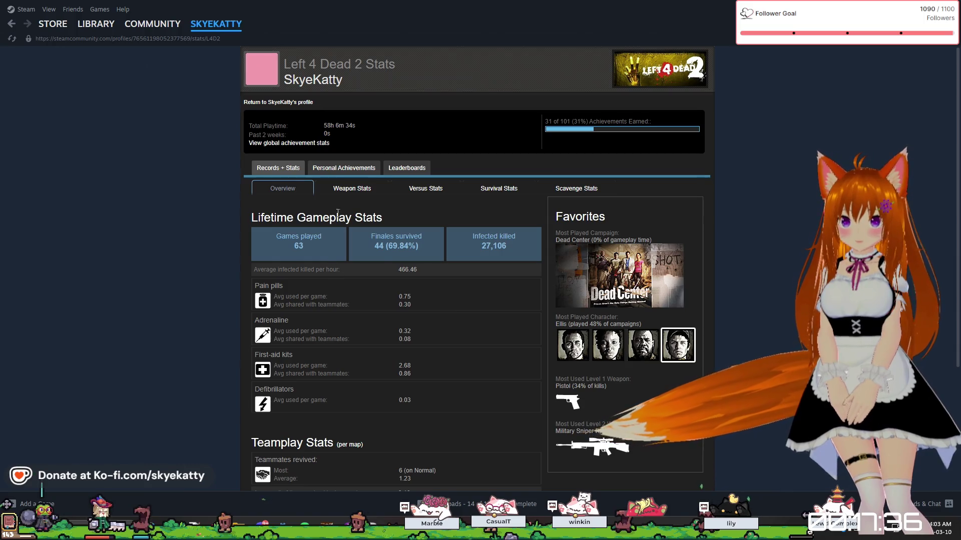
pyautogui.scroll(-3, 360, 210)
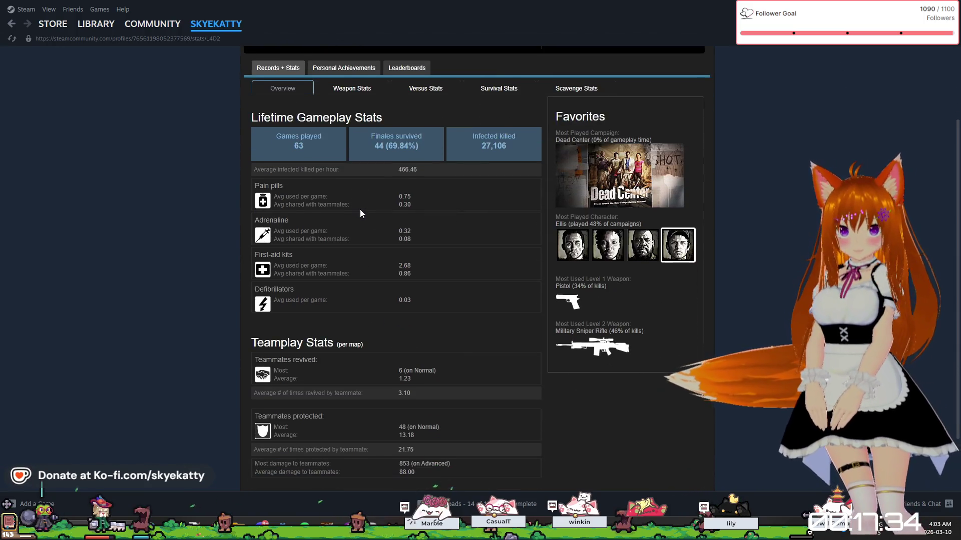
pyautogui.scroll(5, 155, 179)
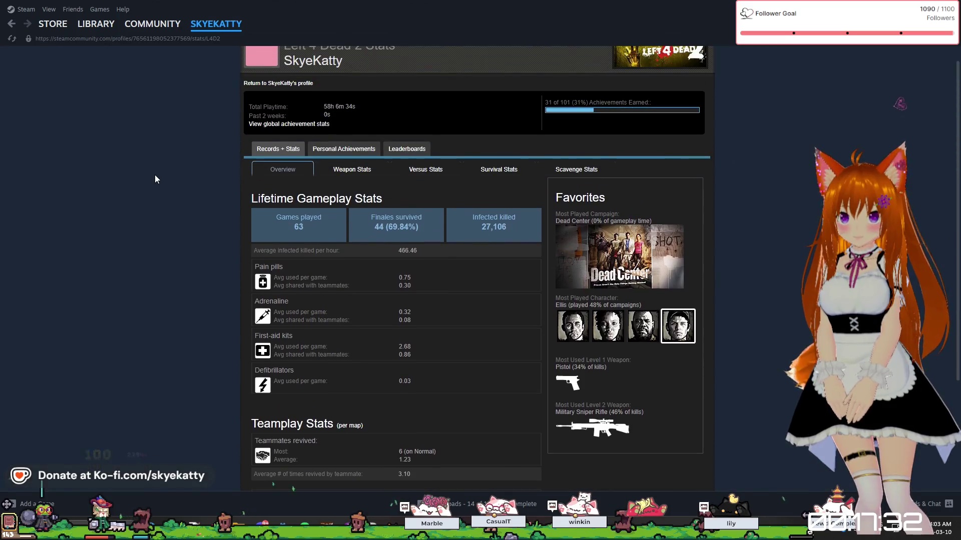
pyautogui.hotkey('alt', 'Left')
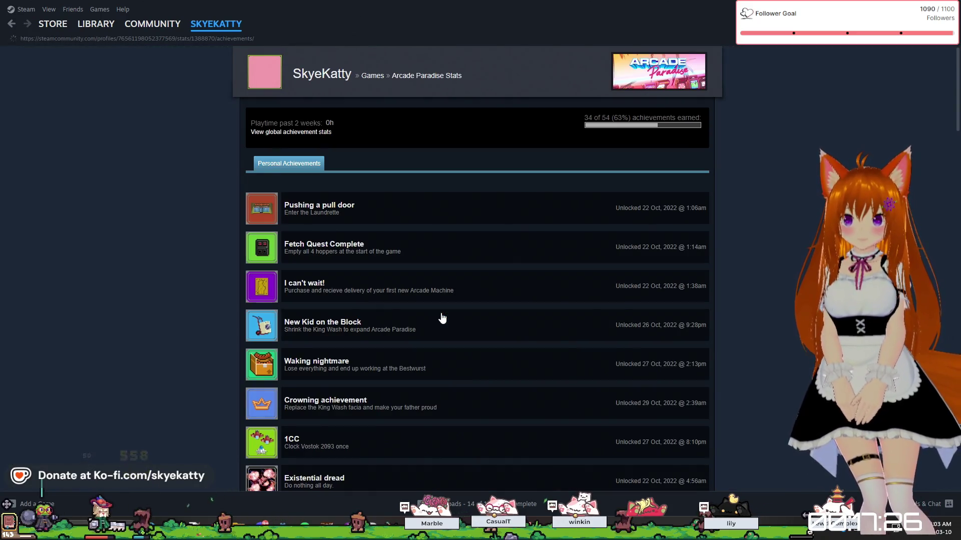
pyautogui.scroll(-5, 442, 316)
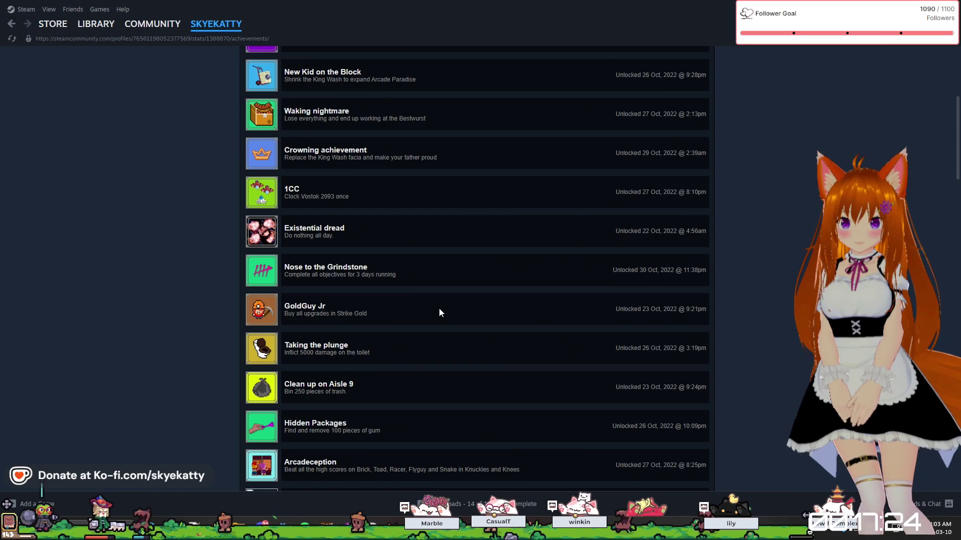
pyautogui.scroll(-10, 439, 308)
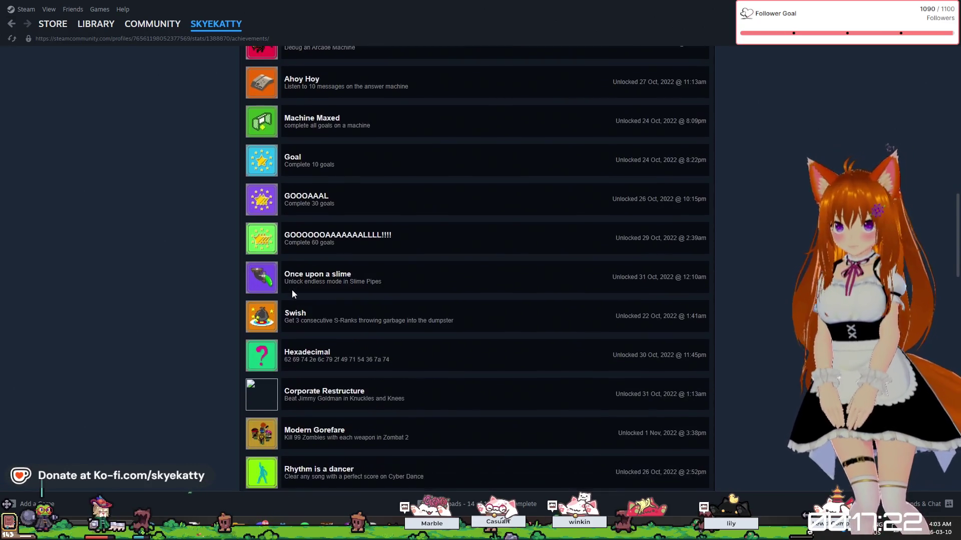
pyautogui.scroll(-2, 300, 209)
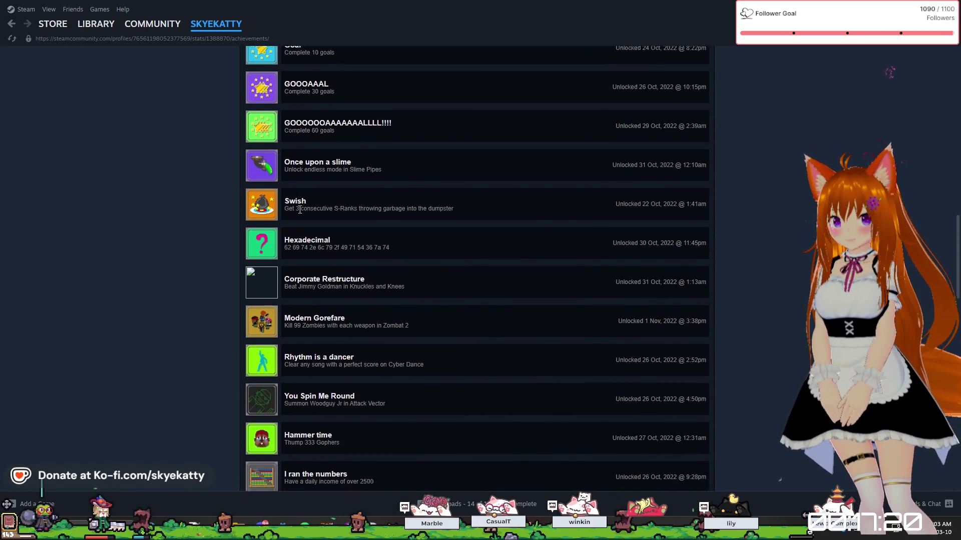
pyautogui.scroll(-9, 299, 209)
pyautogui.scroll(-3, 298, 212)
pyautogui.scroll(3, 271, 210)
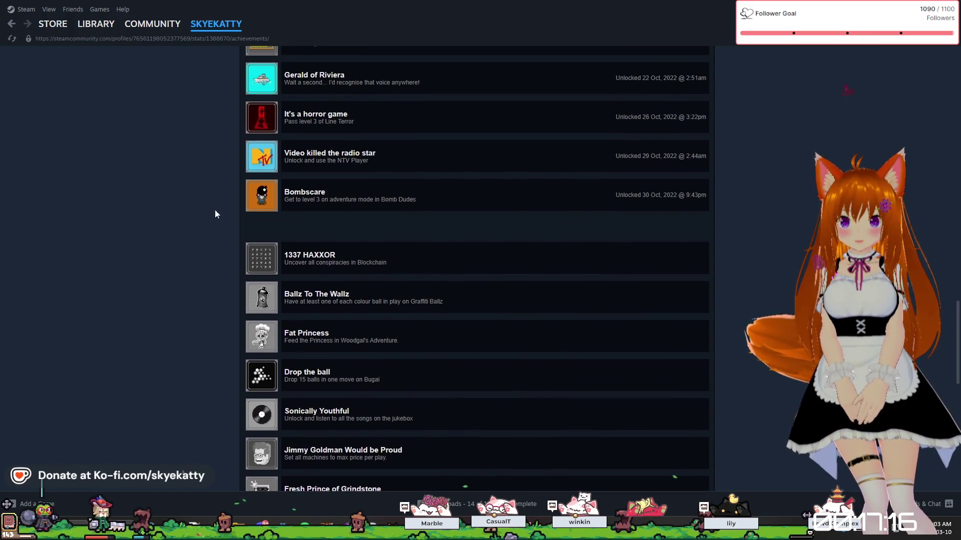
pyautogui.hotkey('alt', 'Left')
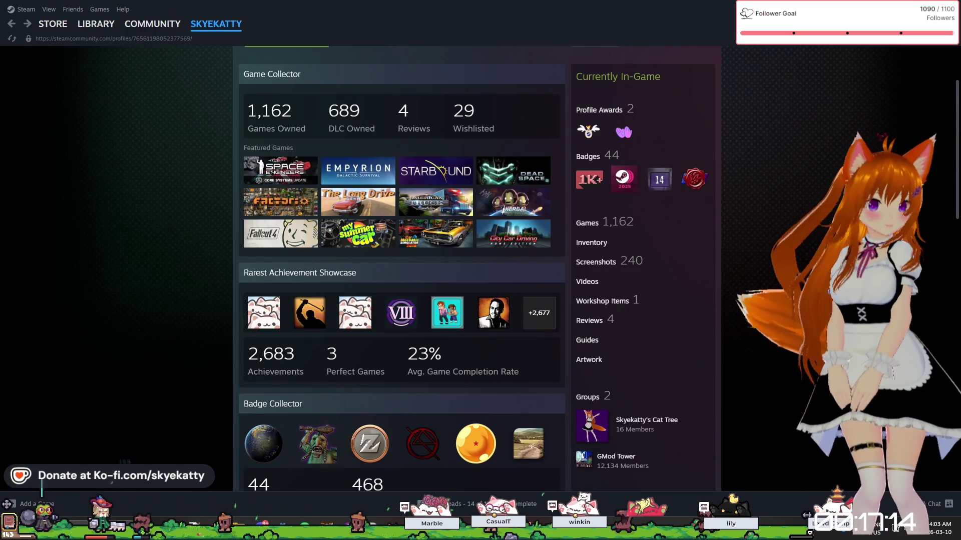
pyautogui.hotkey('alt', 'Tab')
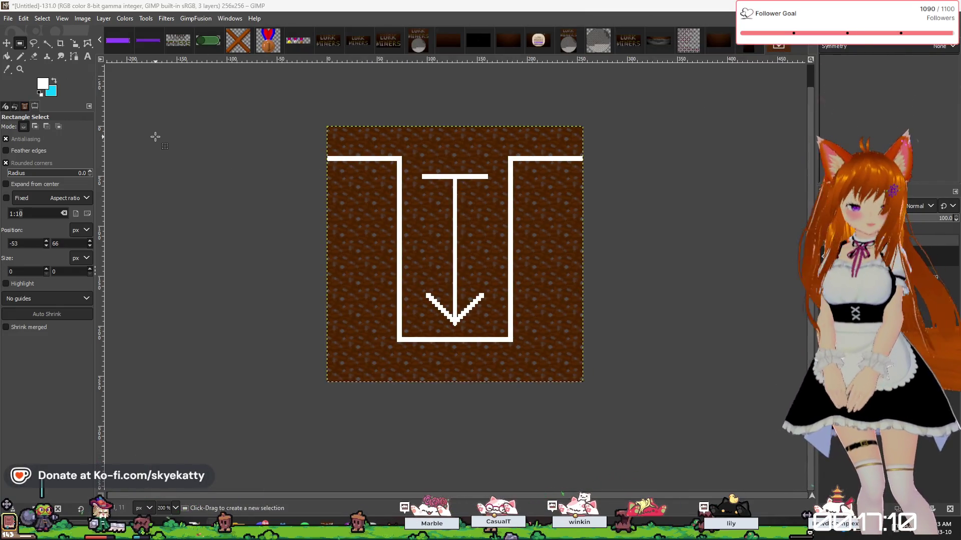
# Add a new empty layer above the arrow artwork.
pyautogui.scroll(1, 340, 165)
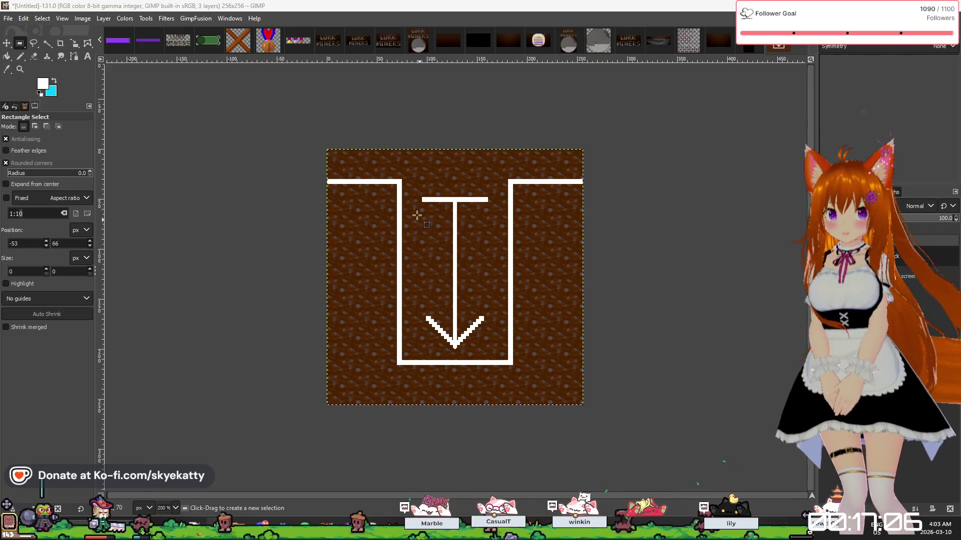
pyautogui.scroll(1, 406, 196)
pyautogui.scroll(-2, 406, 197)
pyautogui.scroll(1, 416, 280)
pyautogui.scroll(1, 400, 243)
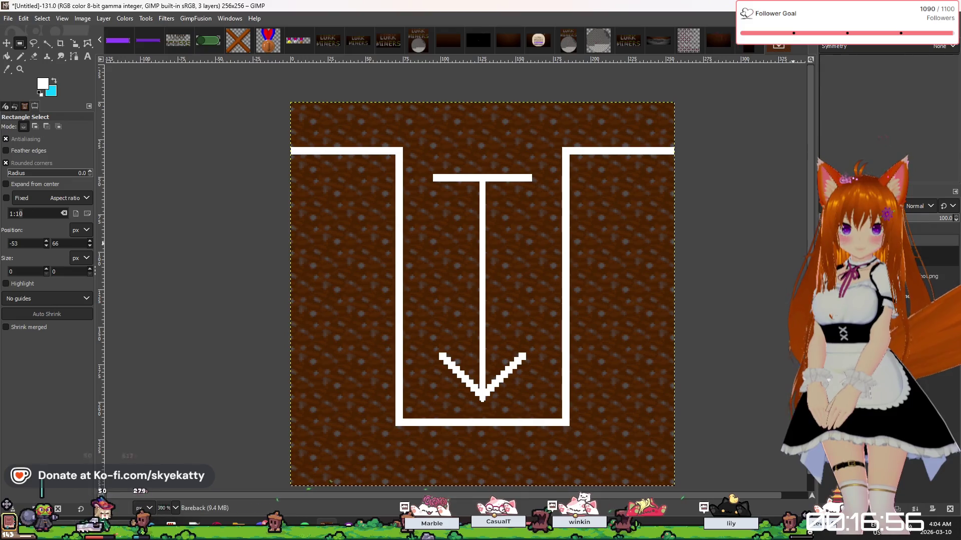
pyautogui.rightClick(900, 265)
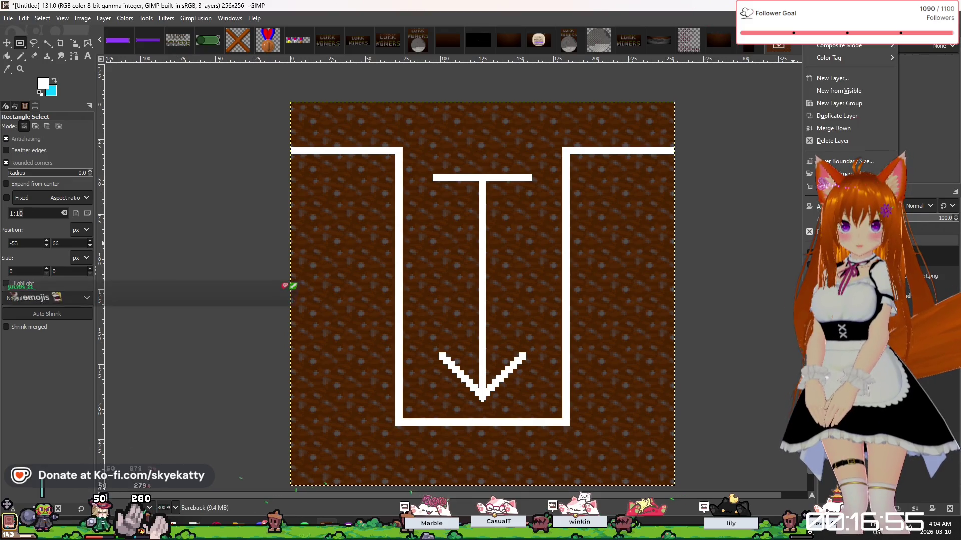
pyautogui.click(847, 80)
pyautogui.press('Return')
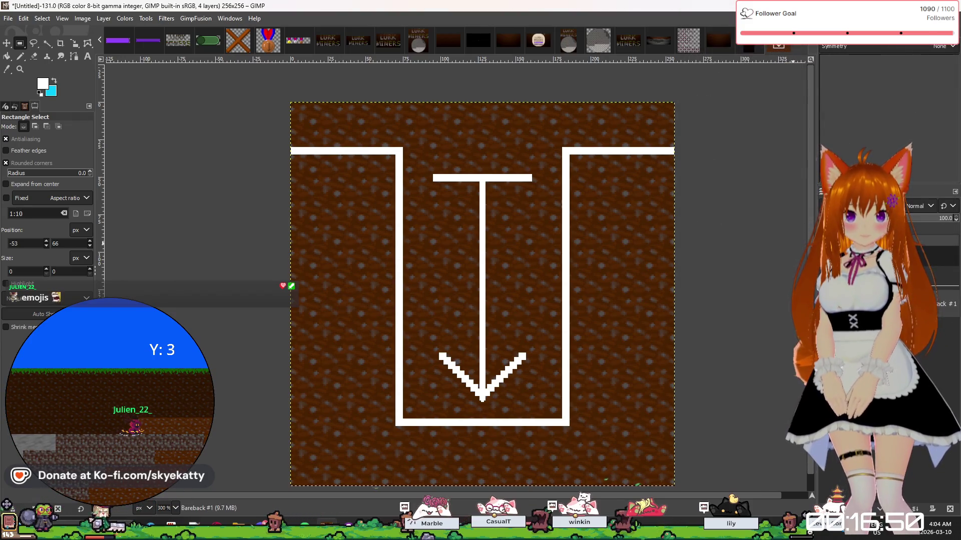
# Grow the current selection by 3 px.
pyautogui.rightClick(800, 320)
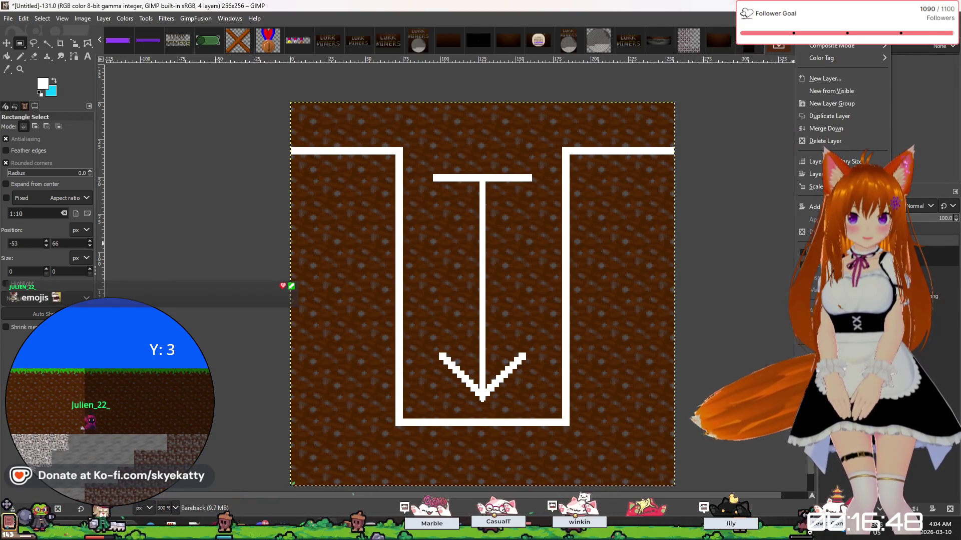
pyautogui.press('Escape')
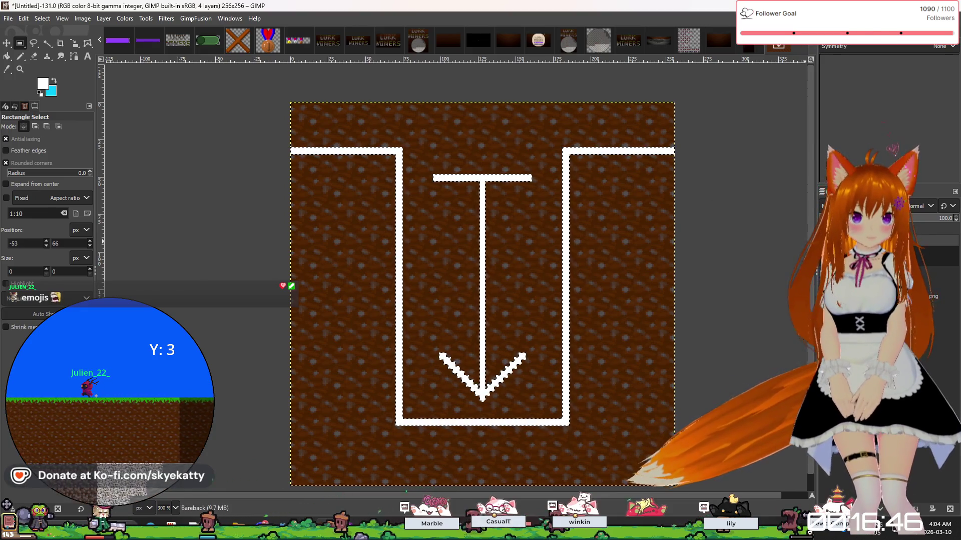
pyautogui.click(44, 18)
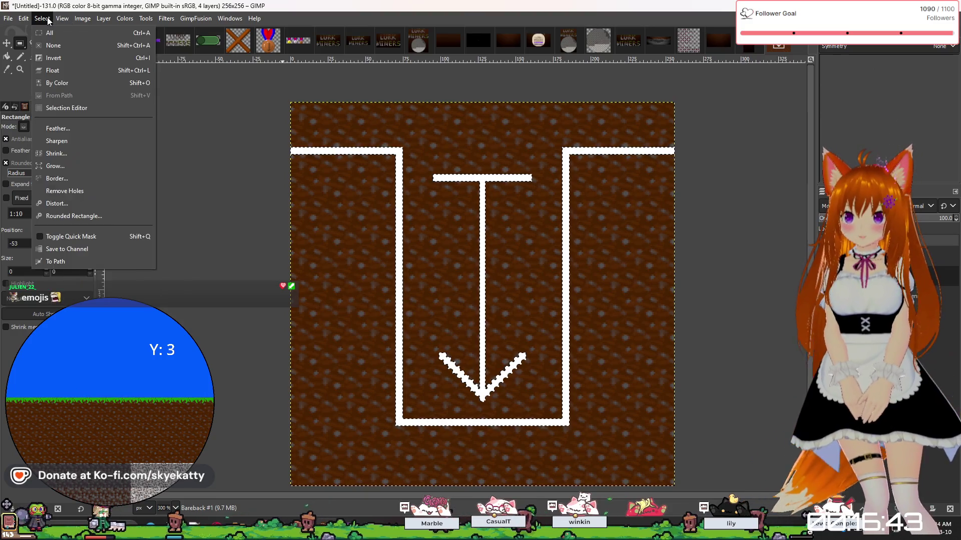
pyautogui.click(68, 166)
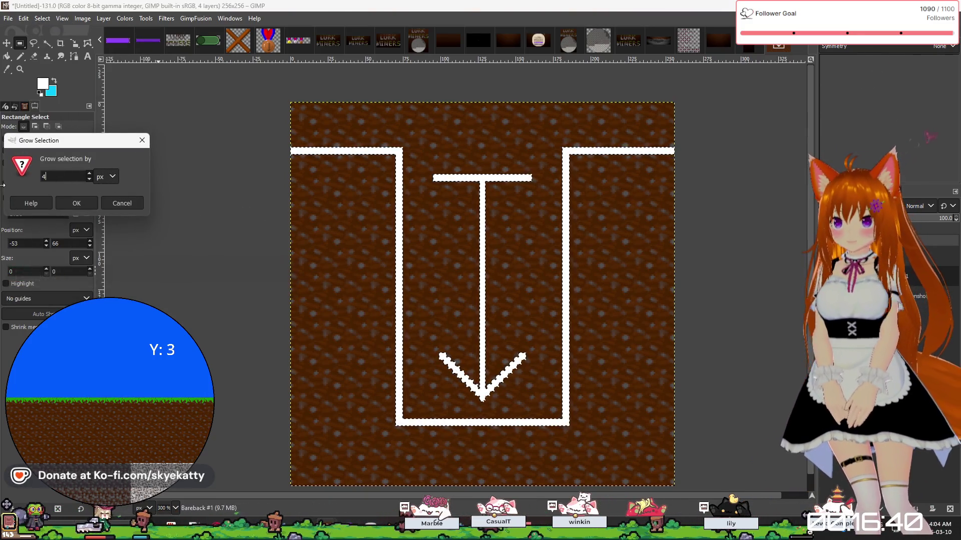
pyautogui.press('BackSpace')
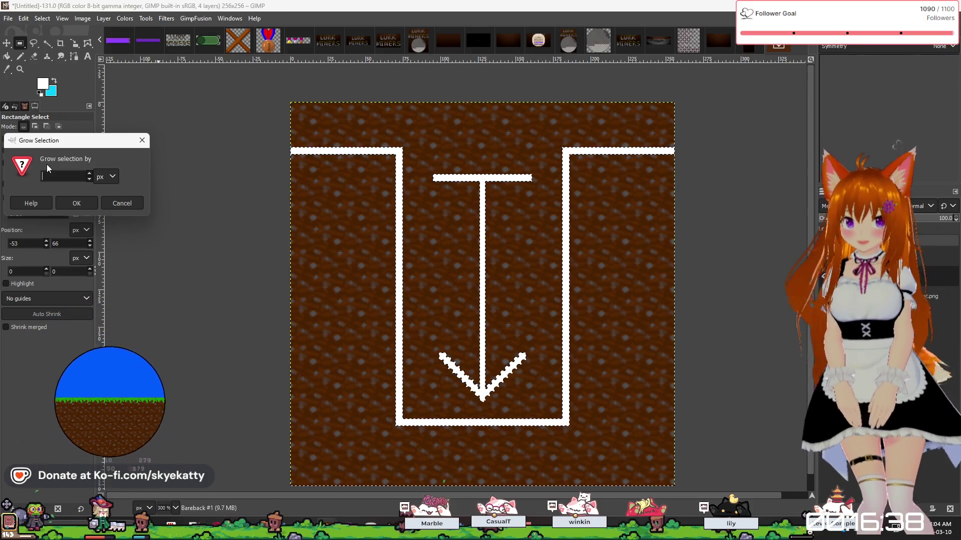
pyautogui.write('3')
pyautogui.press('Return')
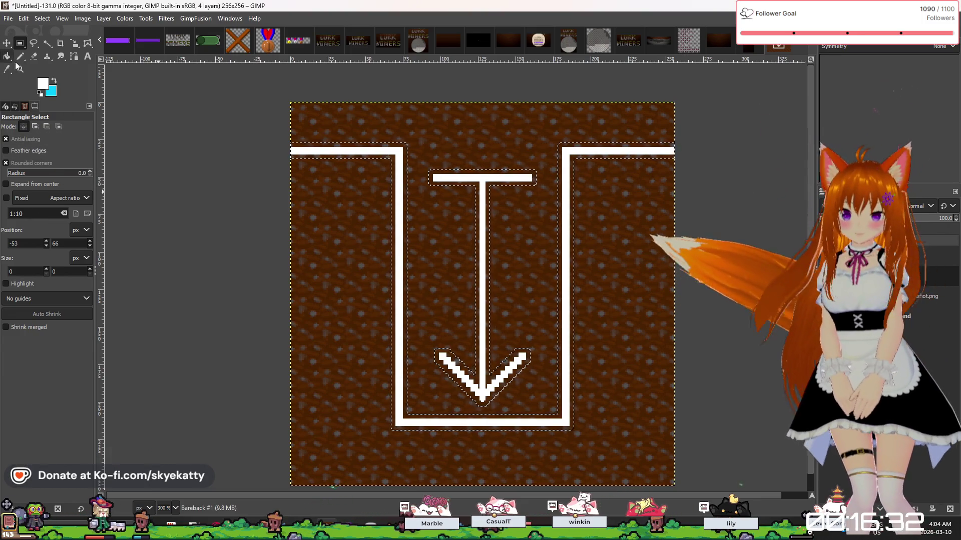
# Keep white as the foreground colour and pick Bucket Fill for the thicker outline.
pyautogui.click(43, 83)
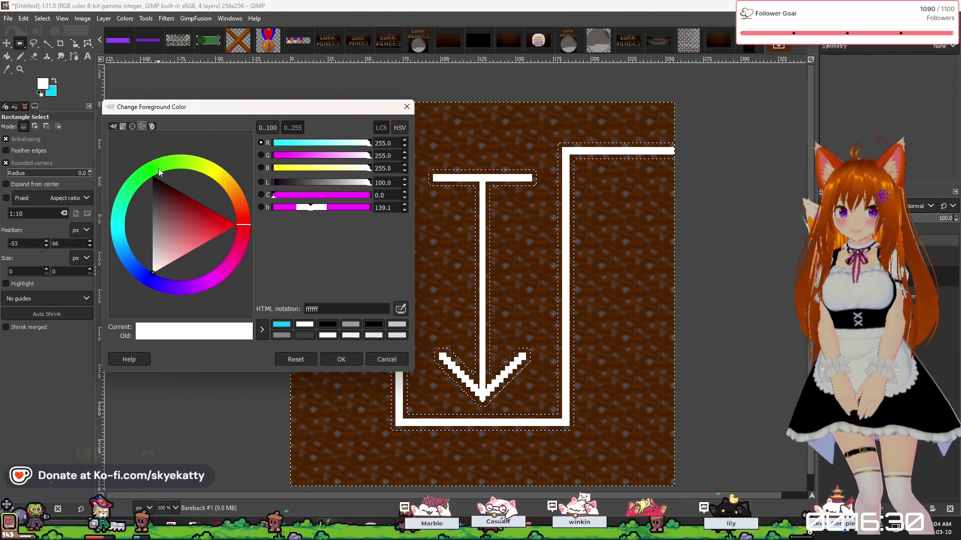
pyautogui.moveTo(223, 110)
pyautogui.mouseDown()
pyautogui.moveTo(138, 218)
pyautogui.moveTo(169, 121)
pyautogui.mouseUp()
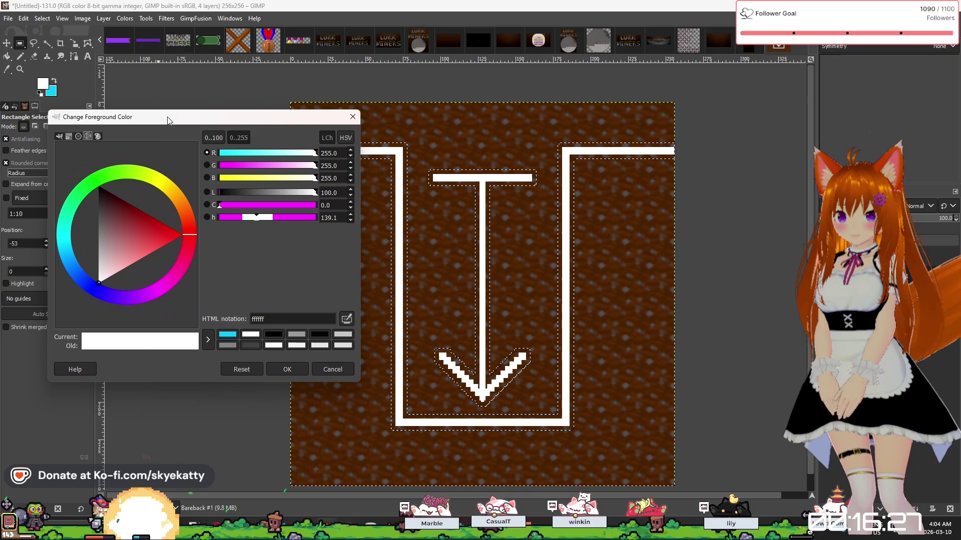
pyautogui.click(293, 371)
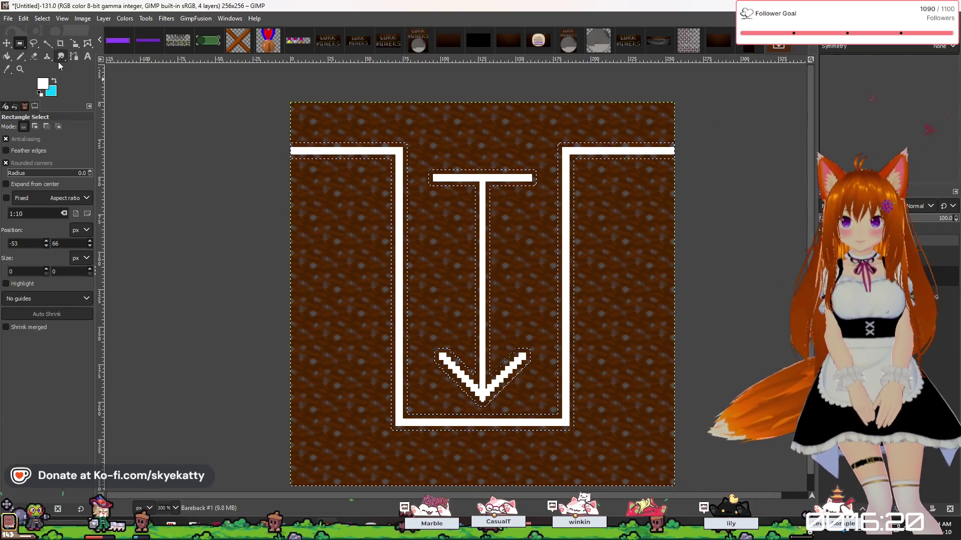
pyautogui.click(10, 57)
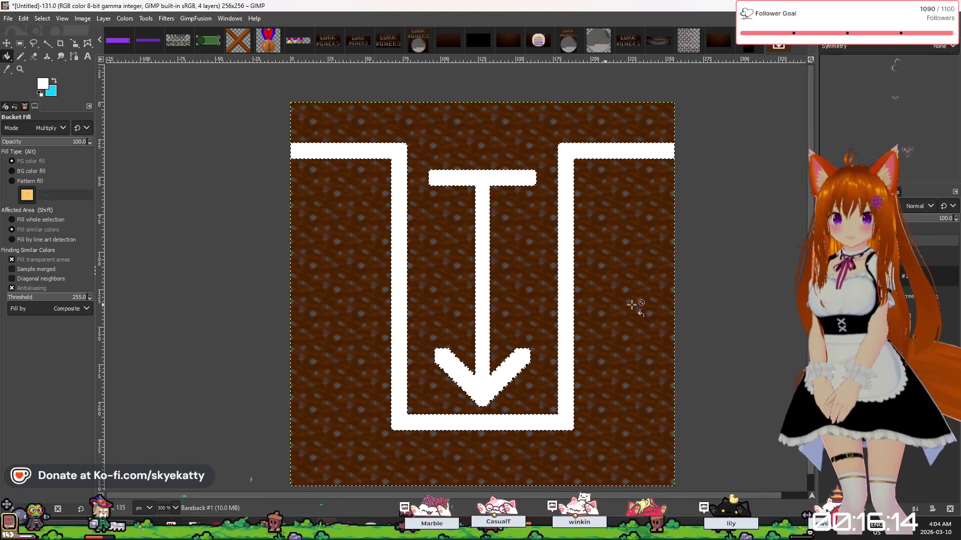
pyautogui.press('r')
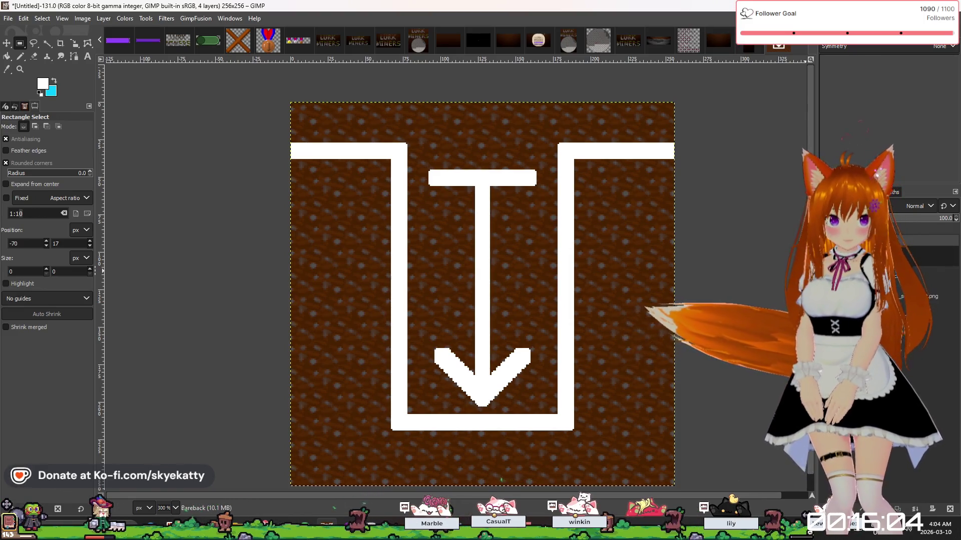
# Delete the extra layer, add a fresh empty layer, and load the arrow shapes via Alpha to Selection.
pyautogui.rightClick(876, 280)
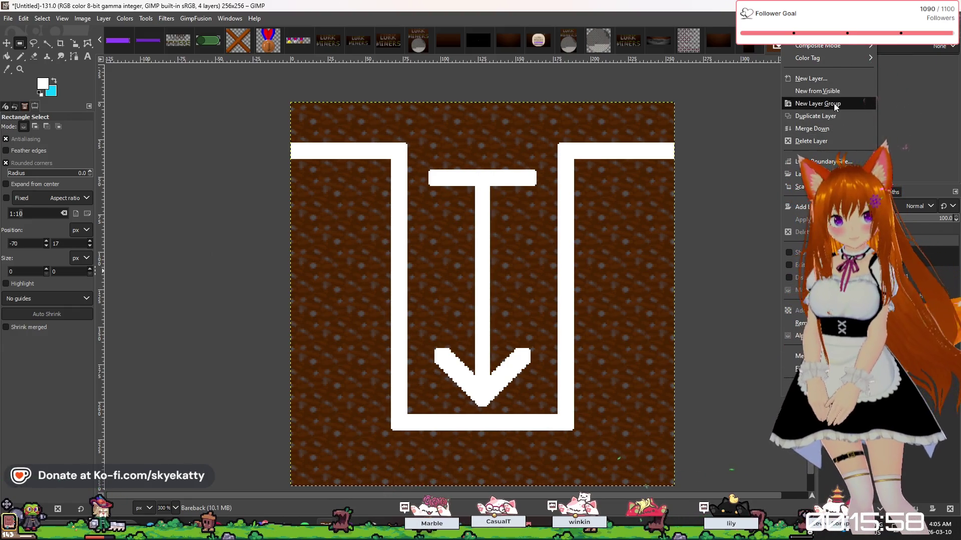
pyautogui.click(828, 143)
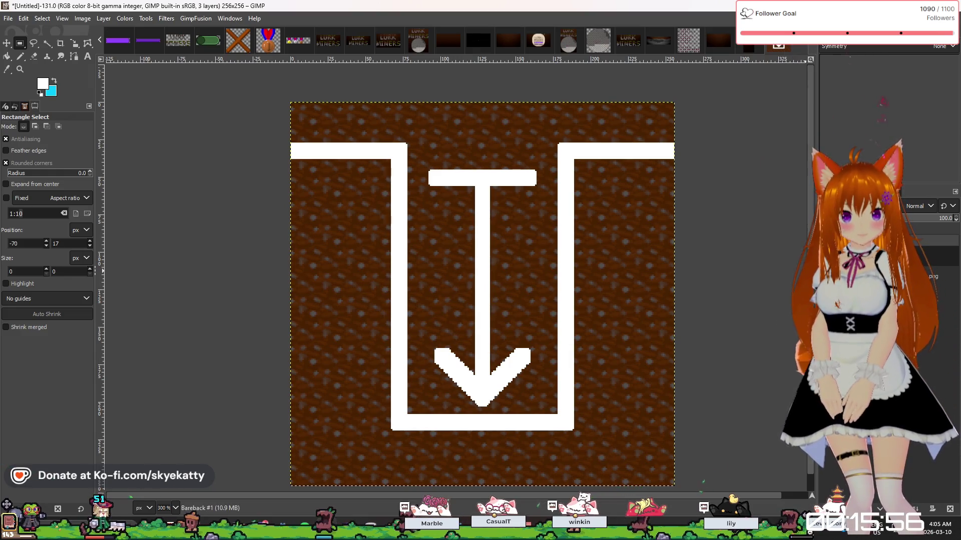
pyautogui.rightClick(787, 266)
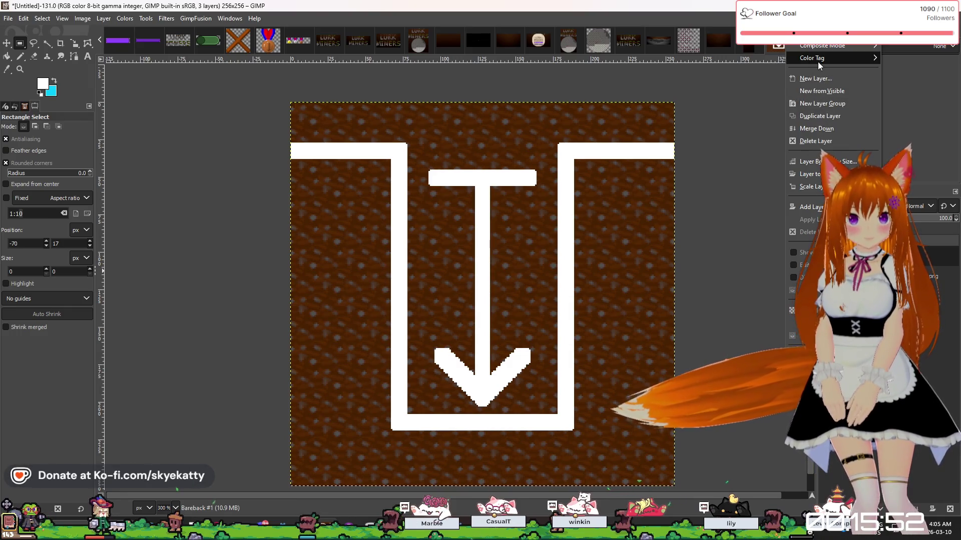
pyautogui.click(817, 78)
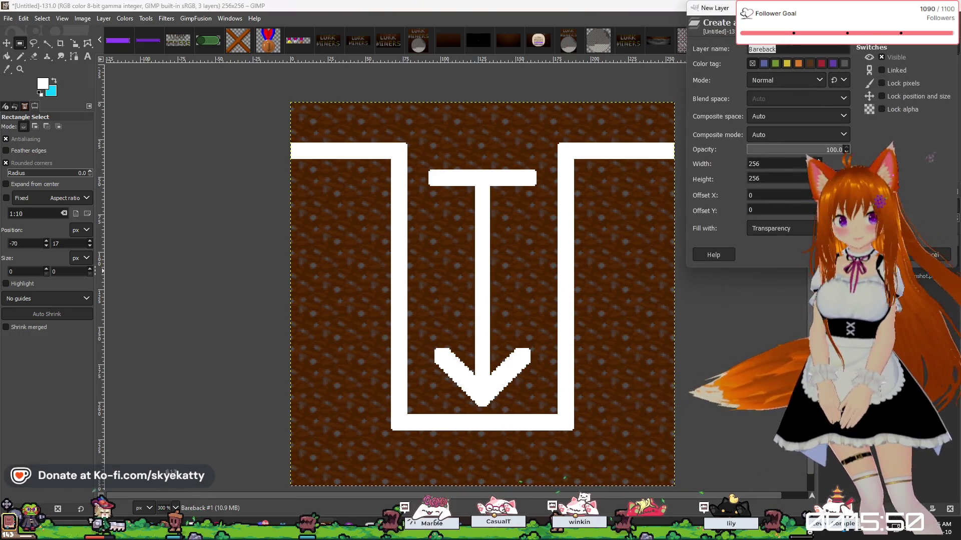
pyautogui.press('Return')
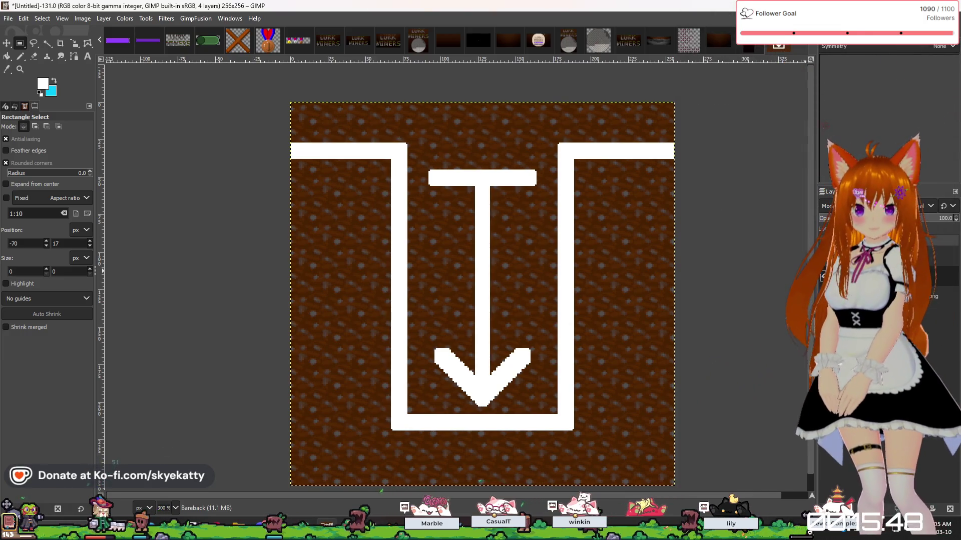
pyautogui.rightClick(791, 240)
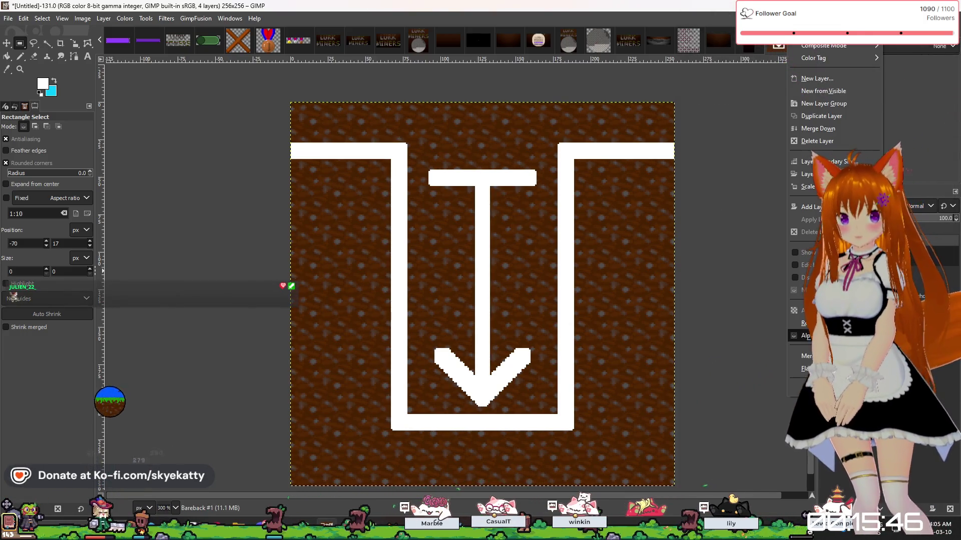
pyautogui.click(826, 321)
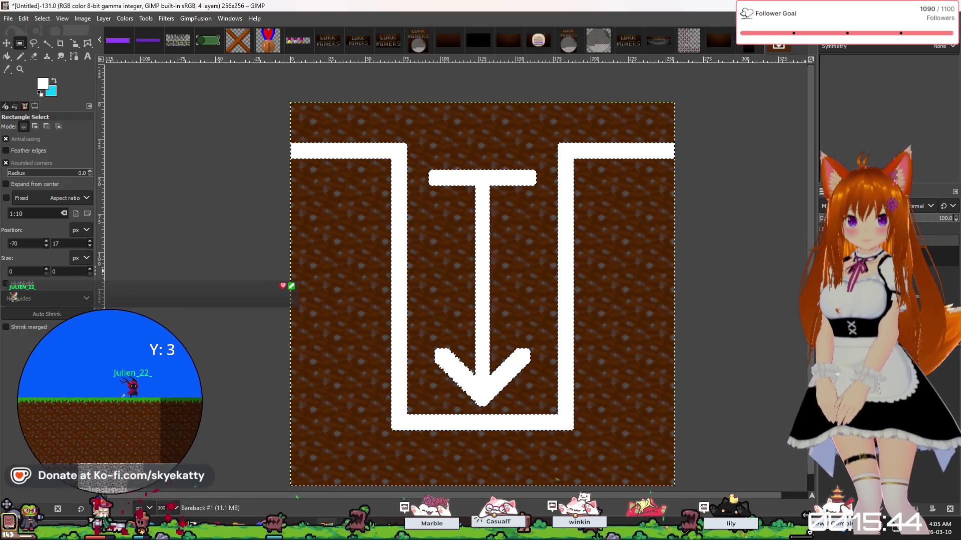
# Grow the arrow-and-lines selection outward once with Select > Grow.
pyautogui.click(50, 20)
pyautogui.moveTo(59, 22)
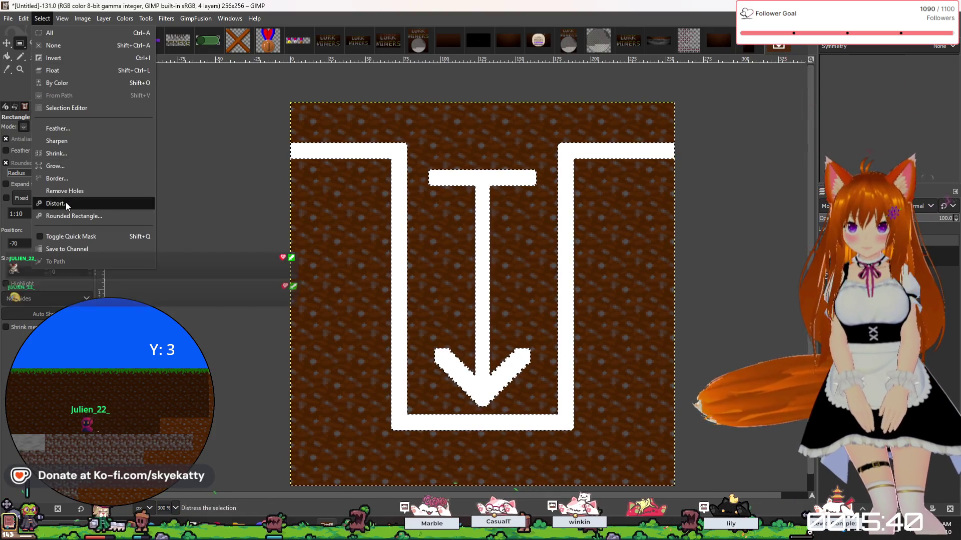
pyautogui.click(74, 167)
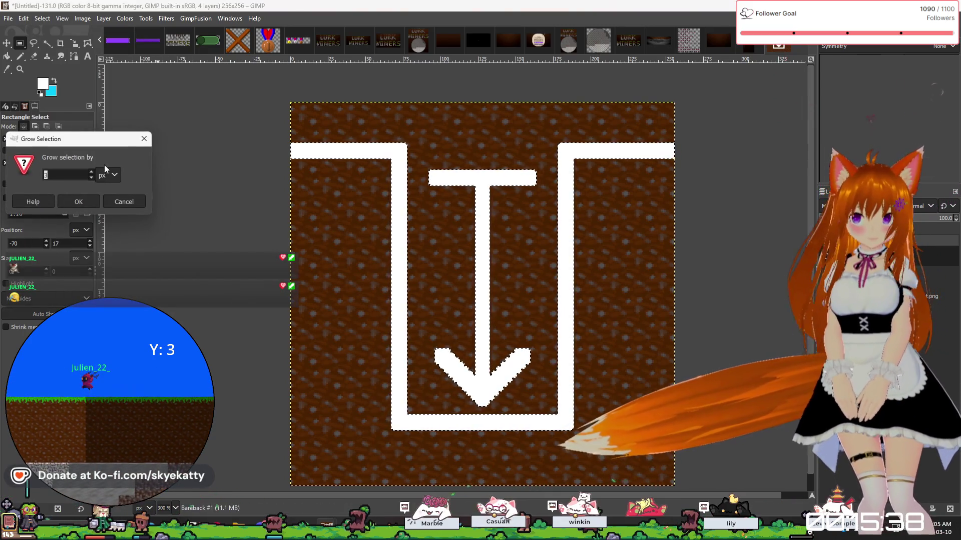
pyautogui.click(78, 203)
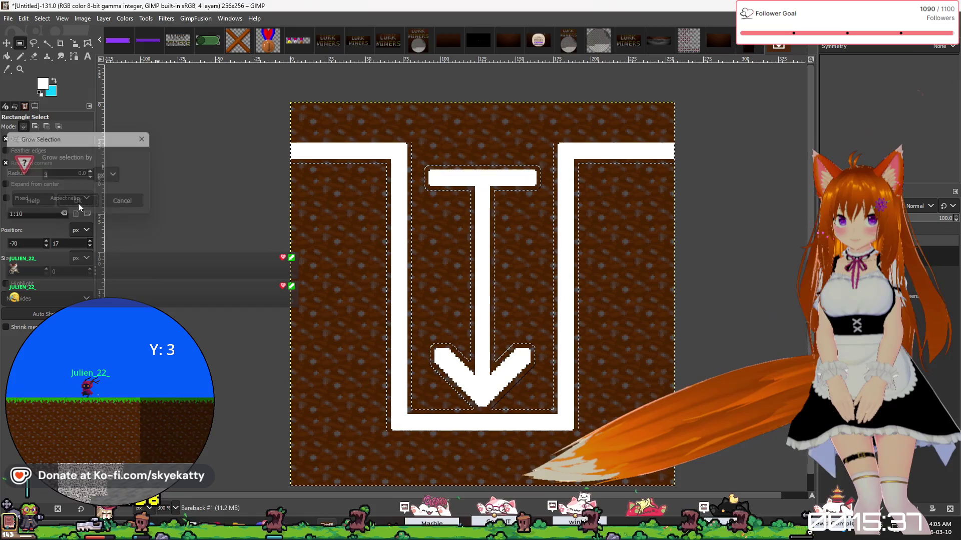
# Grow the selection outward a second time and zoom to view the whole icon.
pyautogui.click(42, 18)
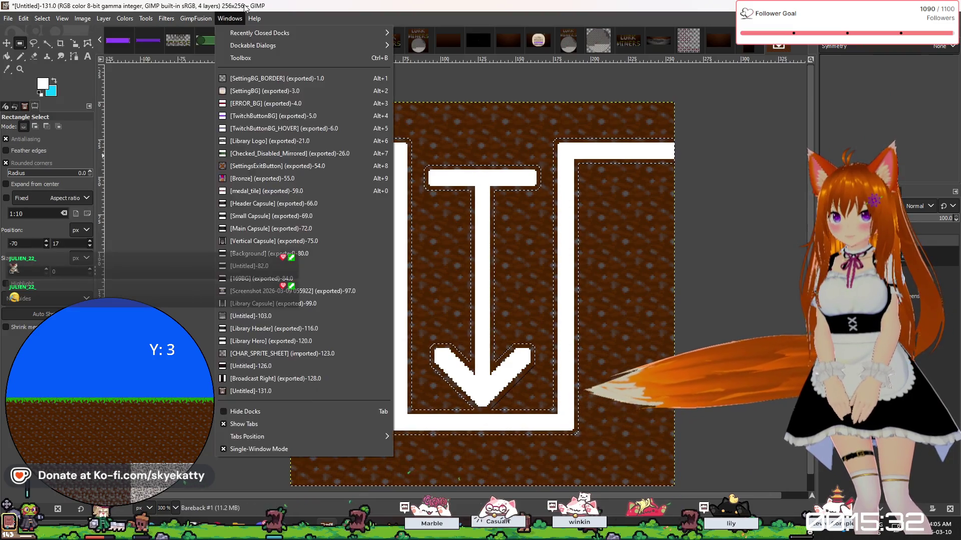
pyautogui.click(298, 13)
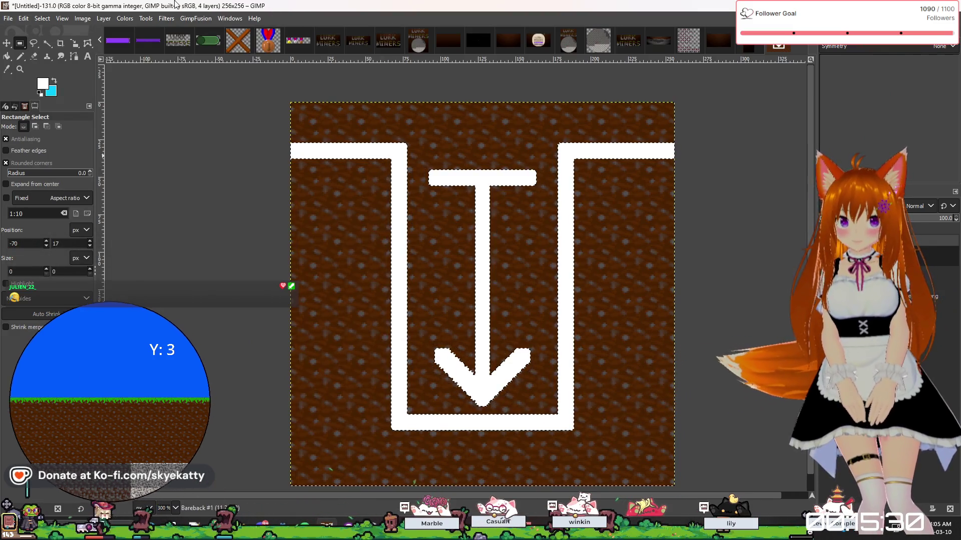
pyautogui.click(49, 19)
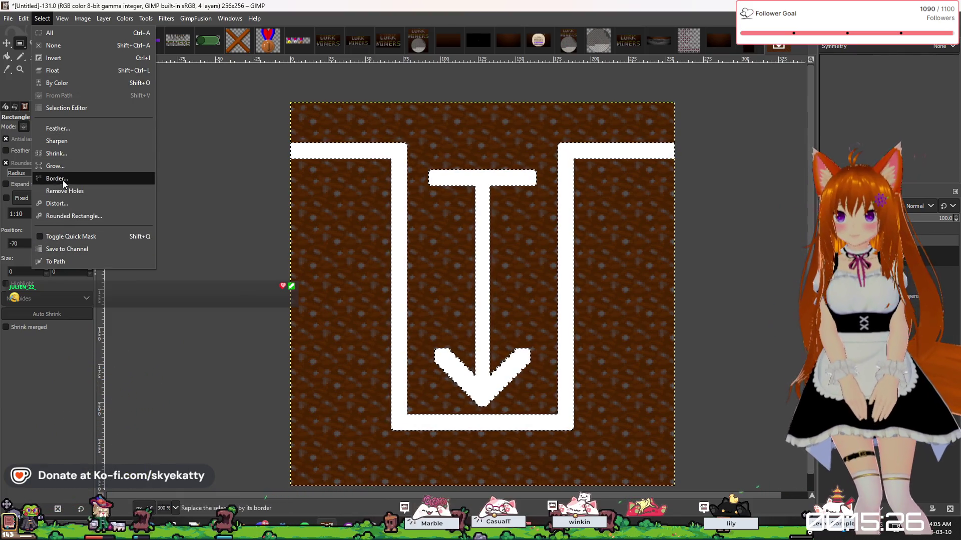
pyautogui.click(67, 164)
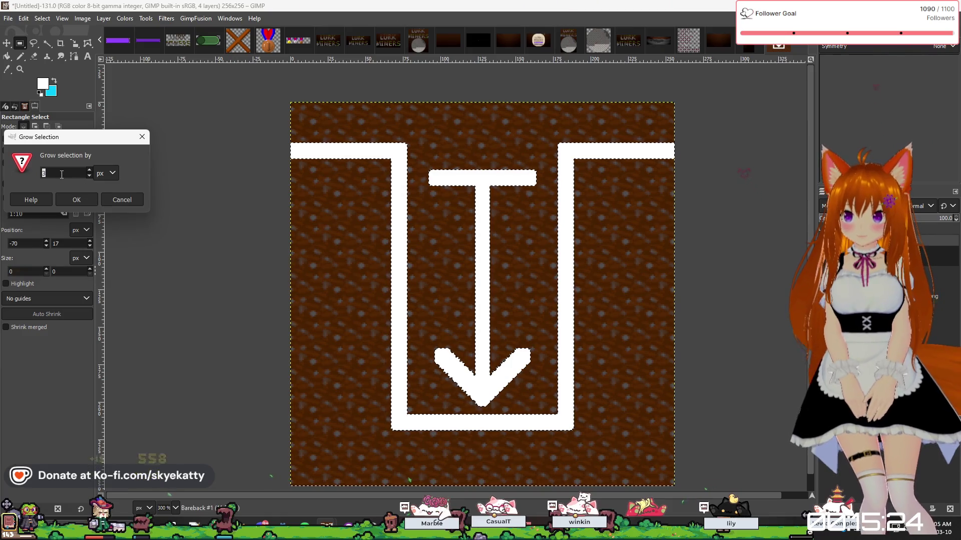
pyautogui.press('Return')
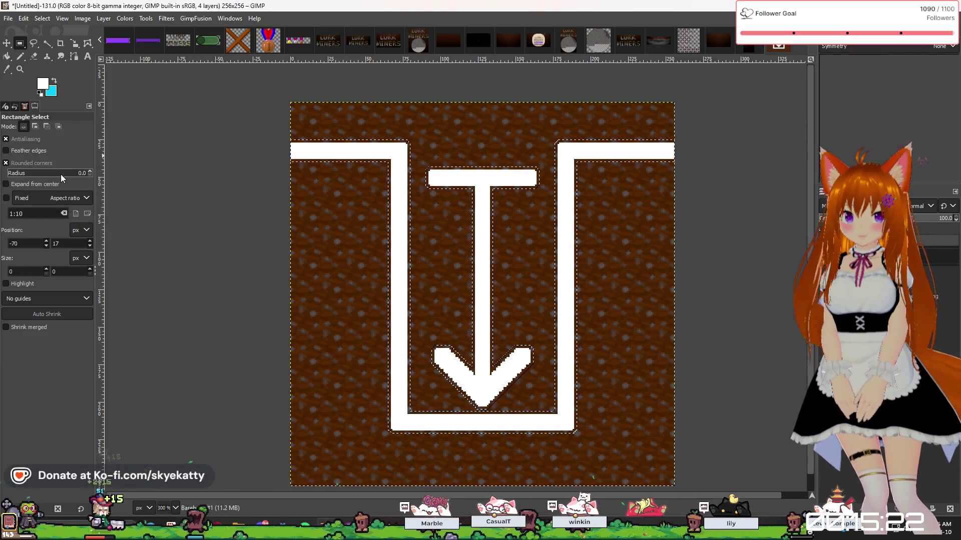
pyautogui.keyDown('ctrl'); pyautogui.scroll(1, 401, 404); pyautogui.keyUp('ctrl')
pyautogui.keyDown('ctrl'); pyautogui.scroll(1, 401, 404); pyautogui.keyUp('ctrl')
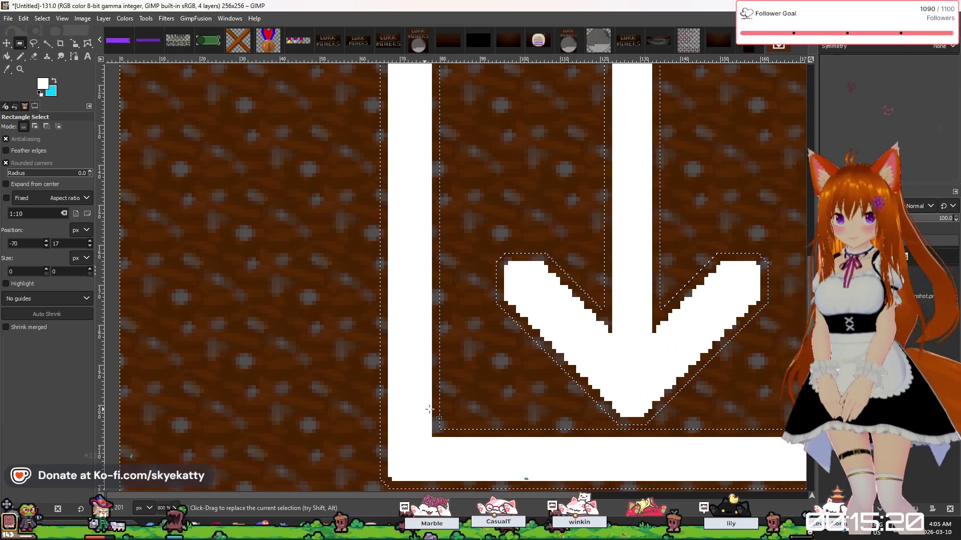
pyautogui.keyDown('ctrl'); pyautogui.scroll(-3, 400, 404); pyautogui.keyUp('ctrl')
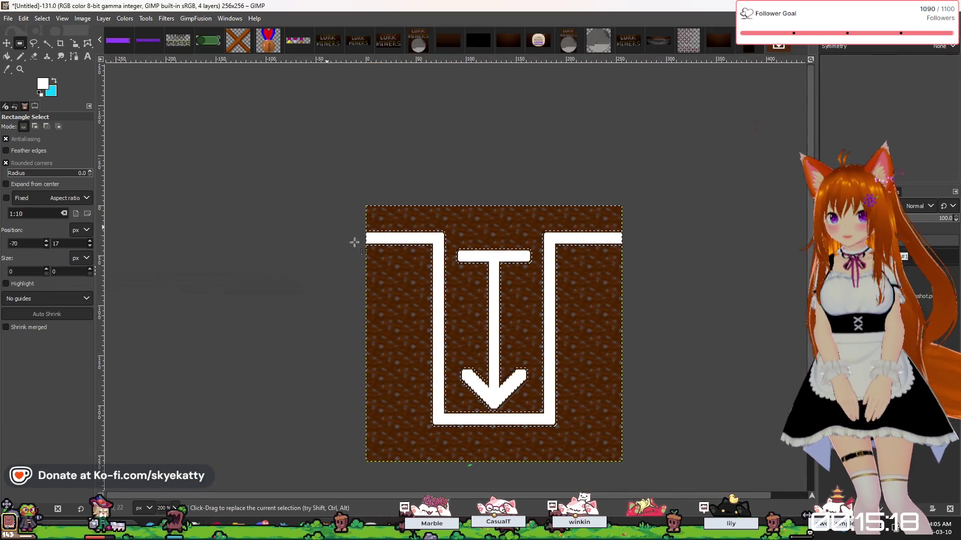
pyautogui.keyDown('ctrl'); pyautogui.scroll(2, 452, 287); pyautogui.keyUp('ctrl')
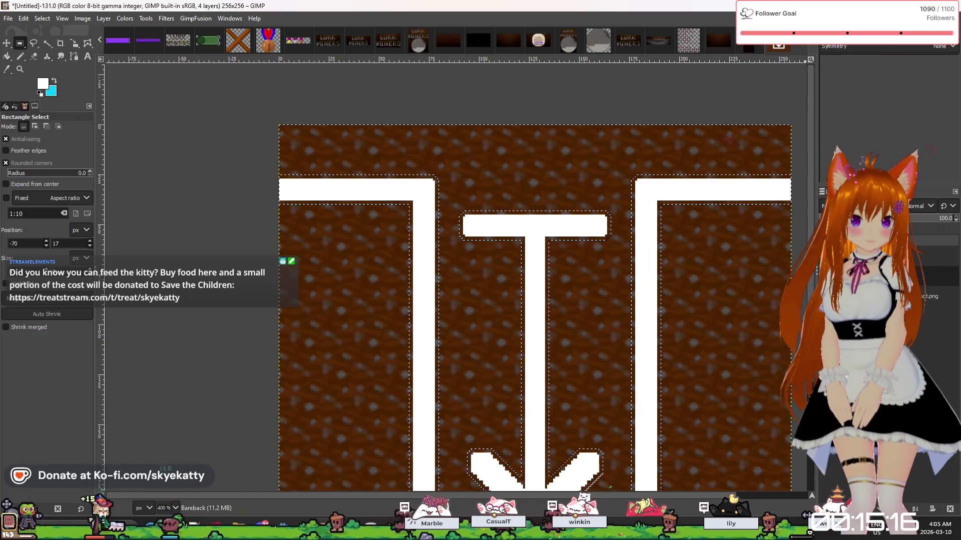
# Set the foreground to black and bucket-fill the thin edge around the arrow and frame.
pyautogui.click(50, 83)
pyautogui.moveTo(115, 260); pyautogui.dragTo(99, 186)
pyautogui.click(303, 370)
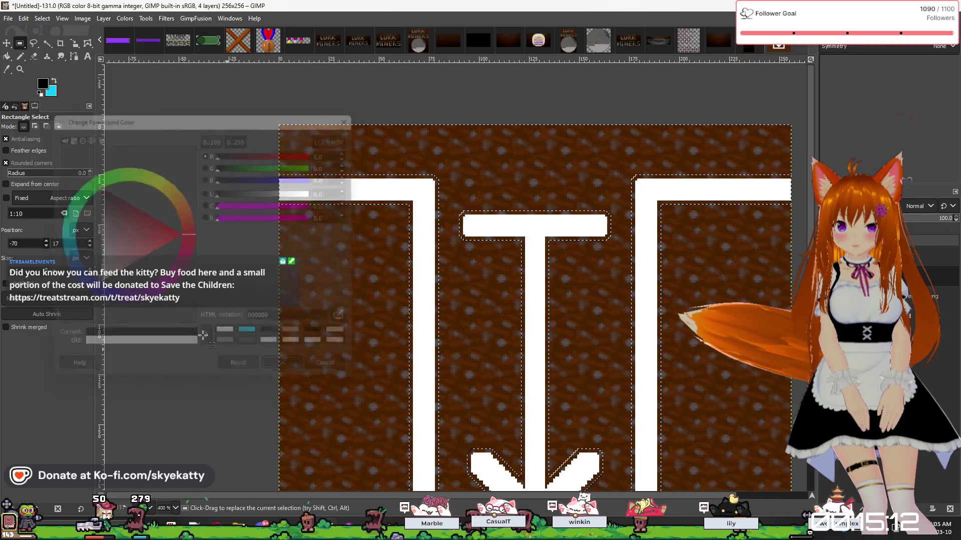
pyautogui.click(8, 56)
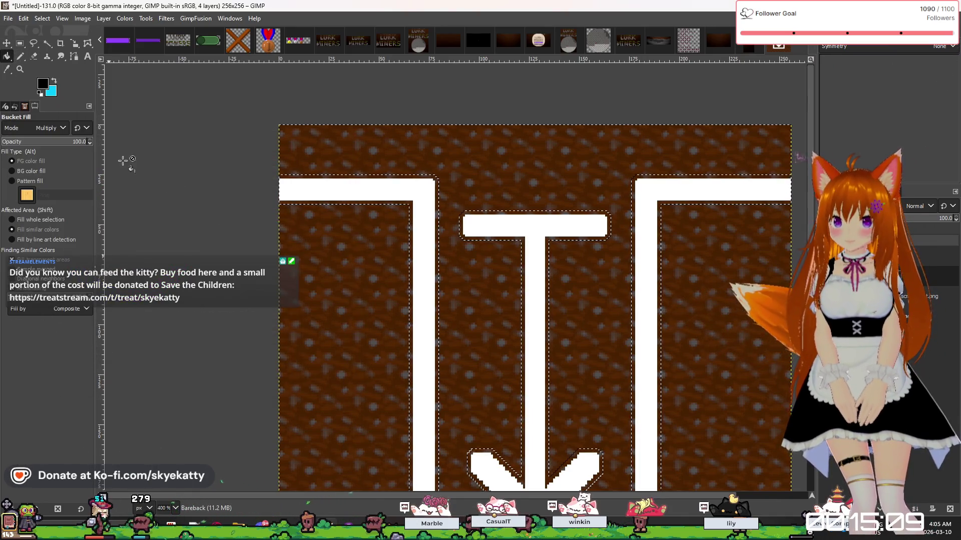
pyautogui.click(470, 239)
pyautogui.keyDown('ctrl'); pyautogui.scroll(-4, 579, 252); pyautogui.keyUp('ctrl')
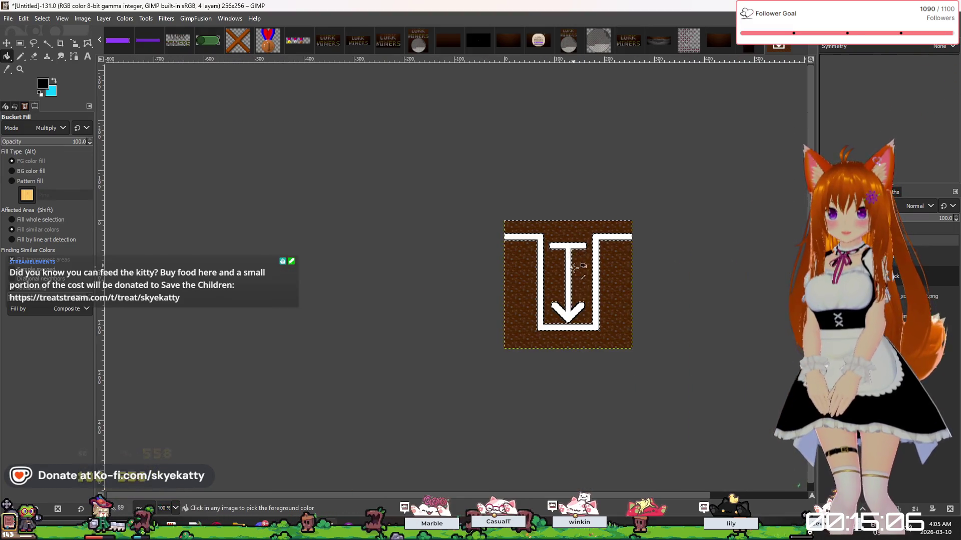
pyautogui.keyDown('ctrl'); pyautogui.scroll(4, 550, 327); pyautogui.keyUp('ctrl')
pyautogui.keyDown('ctrl'); pyautogui.scroll(2, 626, 367); pyautogui.keyUp('ctrl')
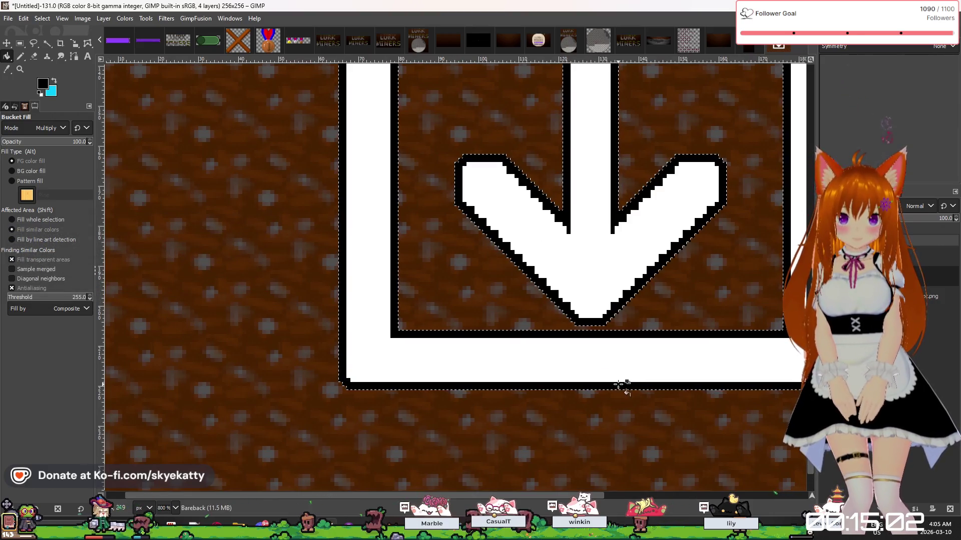
# Make Bareback #1 the active layer and glance at the Filters menu.
pyautogui.press('pageup')
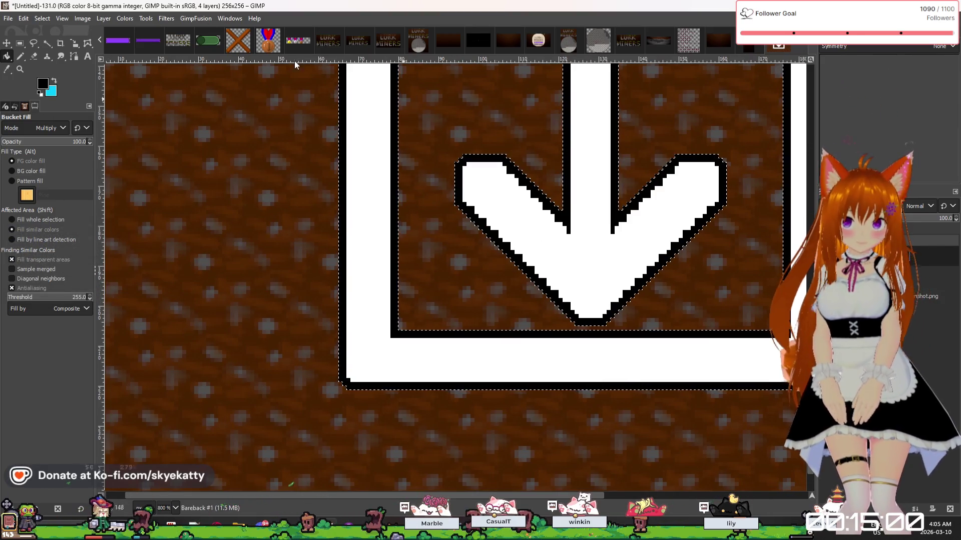
pyautogui.click(166, 18)
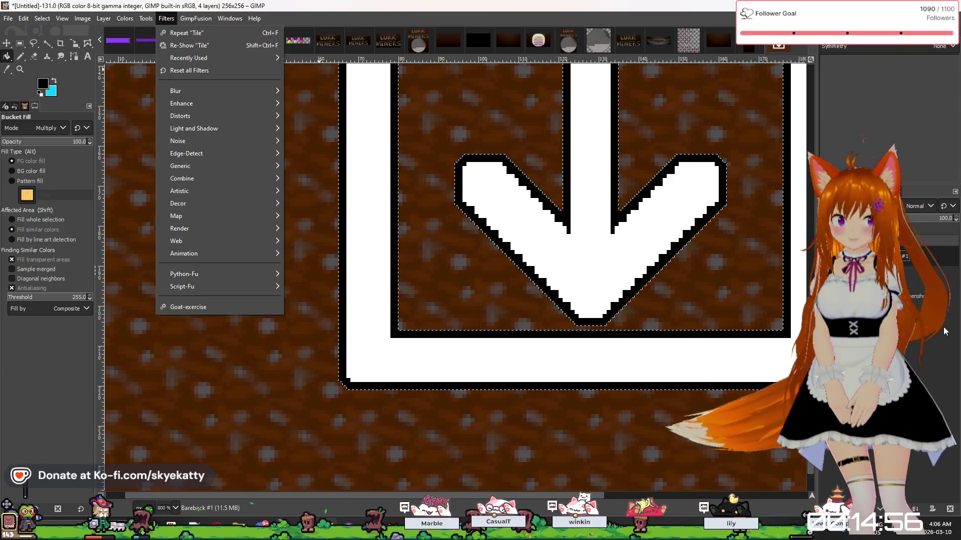
pyautogui.press('Escape')
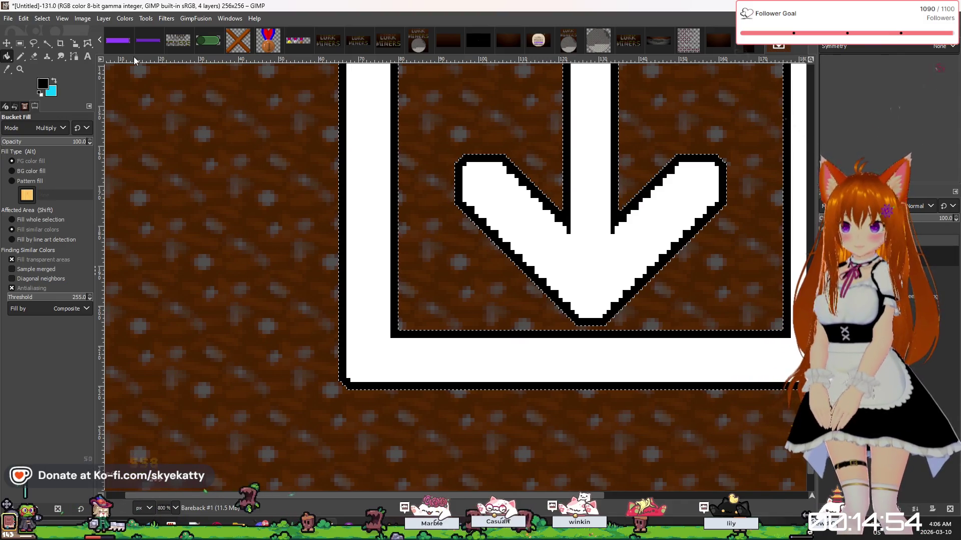
# Switch to Rectangle Select and apply Filters > Enhance > Antialias to the image.
pyautogui.click(20, 43)
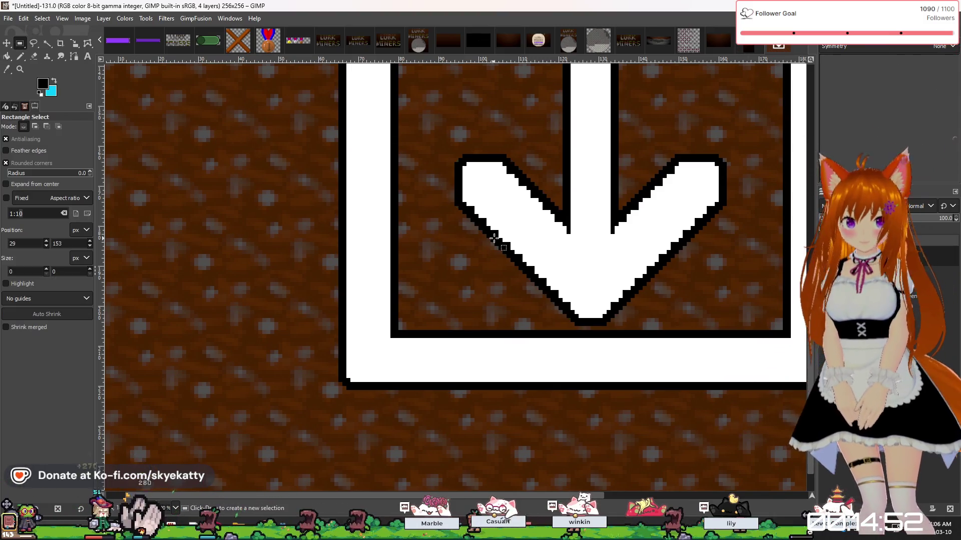
pyautogui.keyDown('ctrl'); pyautogui.scroll(-4, 537, 206); pyautogui.keyUp('ctrl')
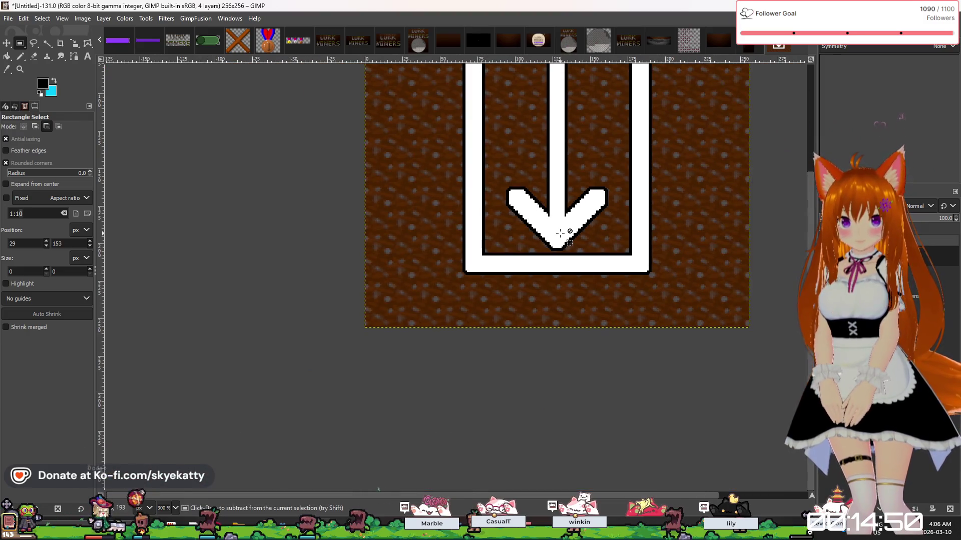
pyautogui.keyDown('ctrl'); pyautogui.scroll(4, 561, 233); pyautogui.keyUp('ctrl')
pyautogui.keyDown('ctrl'); pyautogui.scroll(-1, 568, 235); pyautogui.keyUp('ctrl')
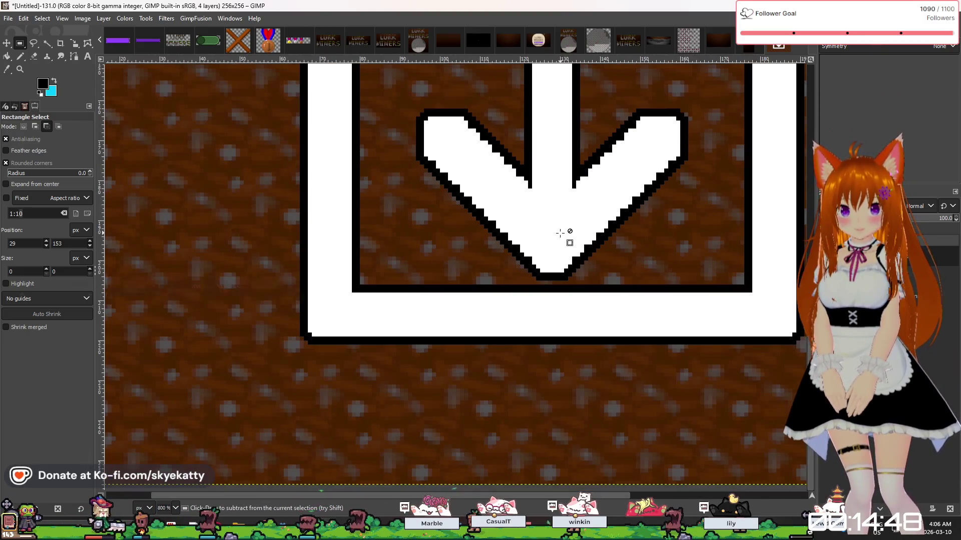
pyautogui.rightClick(825, 255)
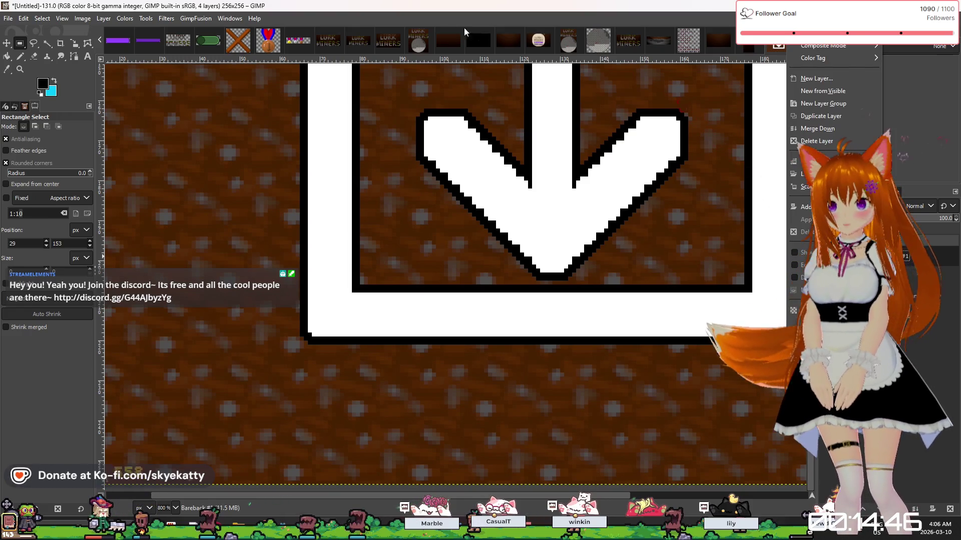
pyautogui.click(195, 18)
pyautogui.click(166, 18)
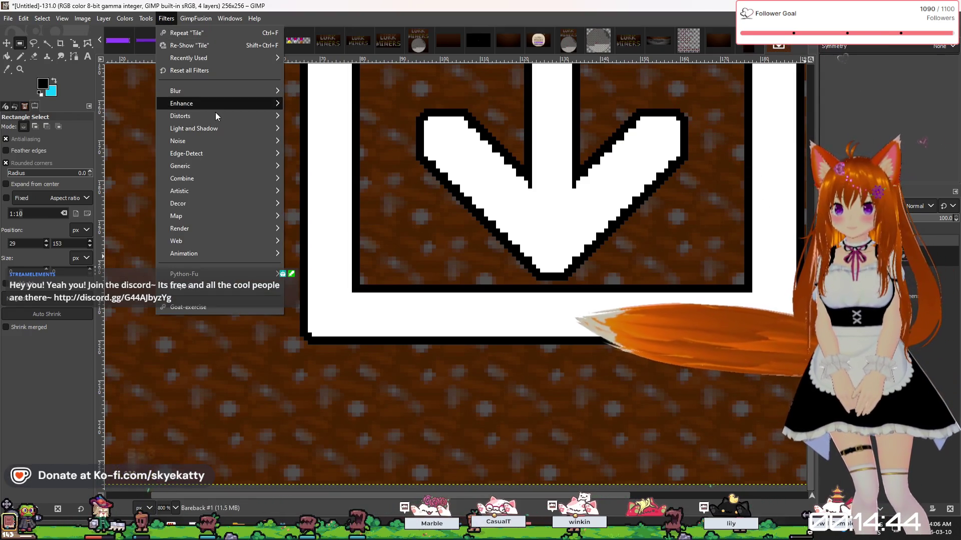
pyautogui.moveTo(233, 188)
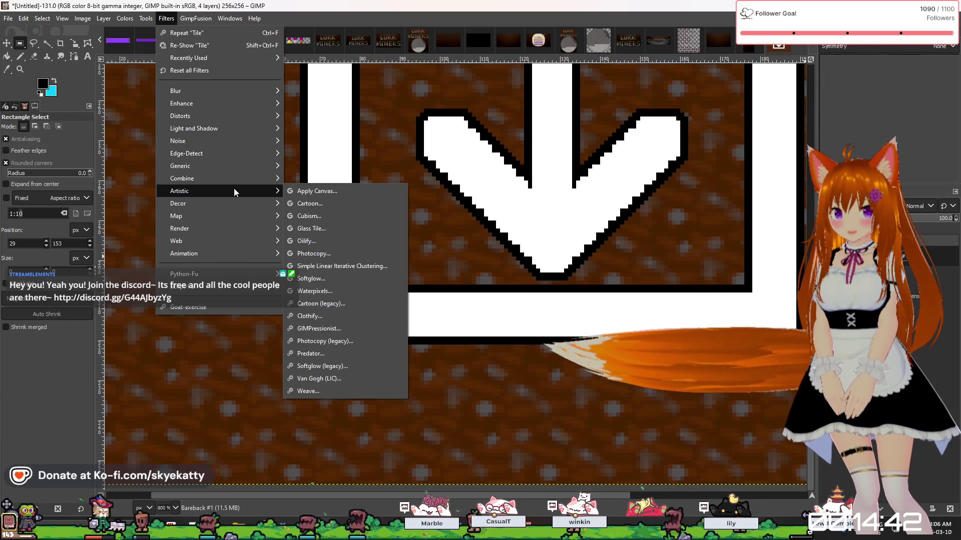
pyautogui.moveTo(233, 106)
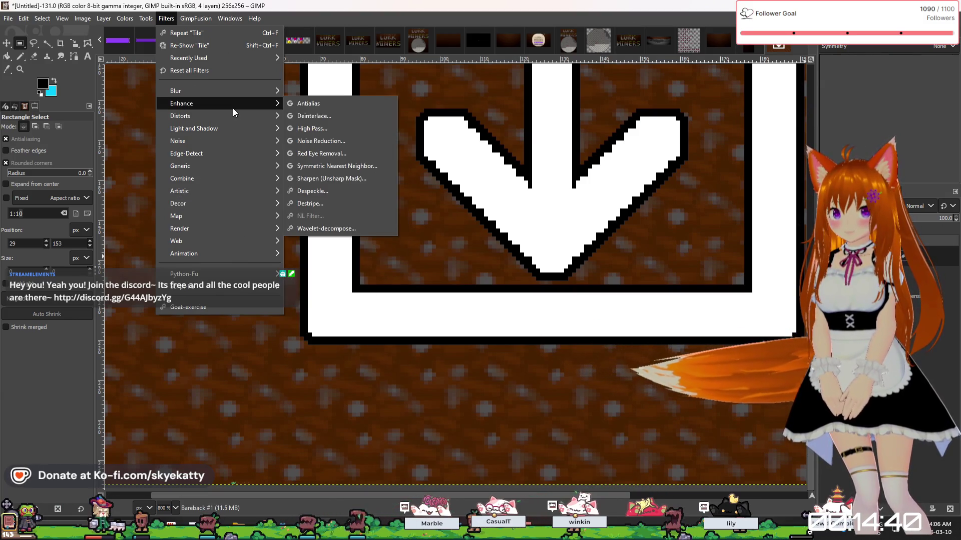
pyautogui.click(322, 107)
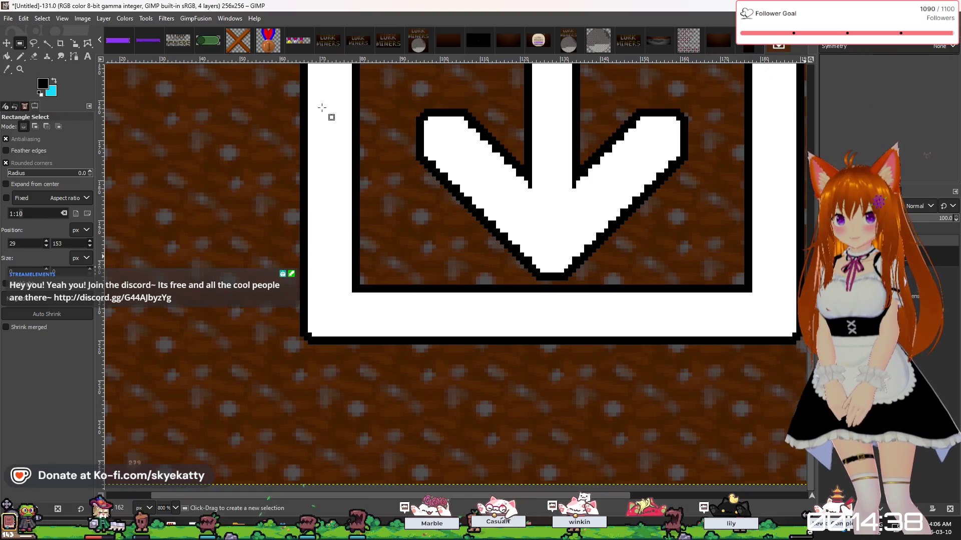
pyautogui.scroll(-2, 360, 121)
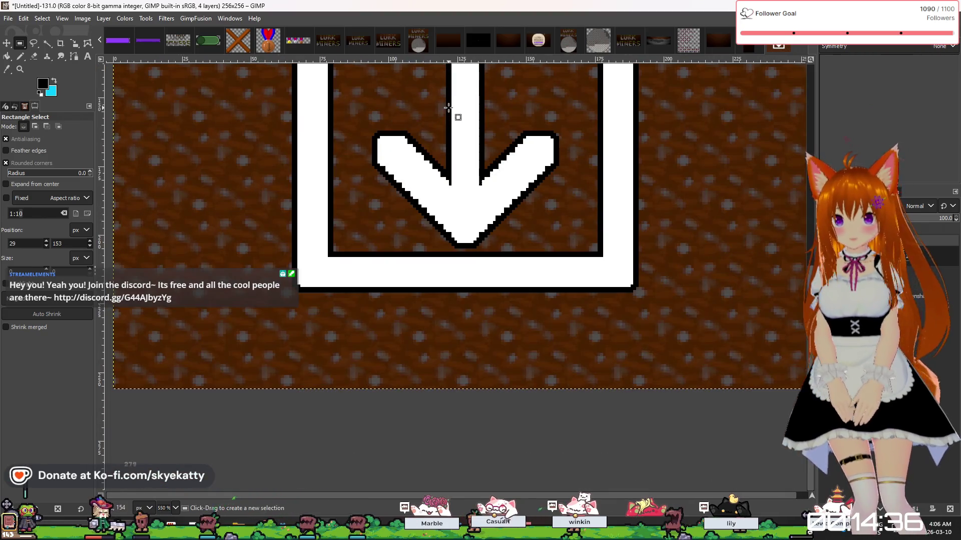
pyautogui.scroll(3, 448, 108)
pyautogui.scroll(-2, 624, 257)
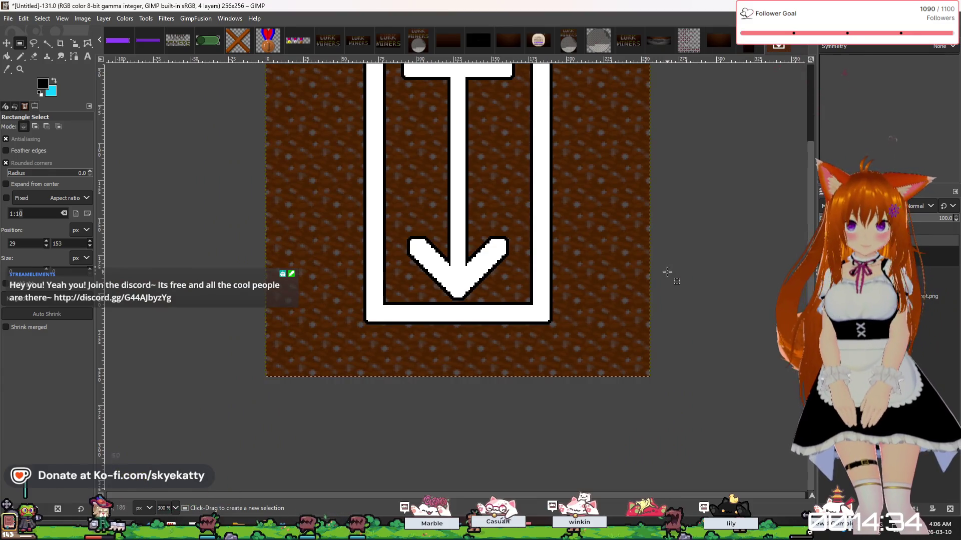
# Apply Filters > Enhance > Antialias a second time.
pyautogui.click(166, 19)
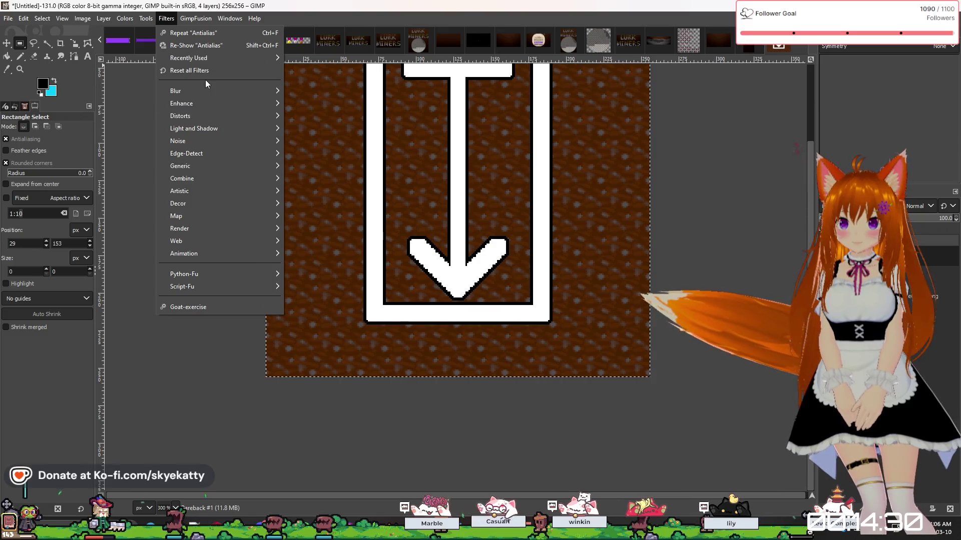
pyautogui.moveTo(207, 91)
pyautogui.moveTo(233, 102)
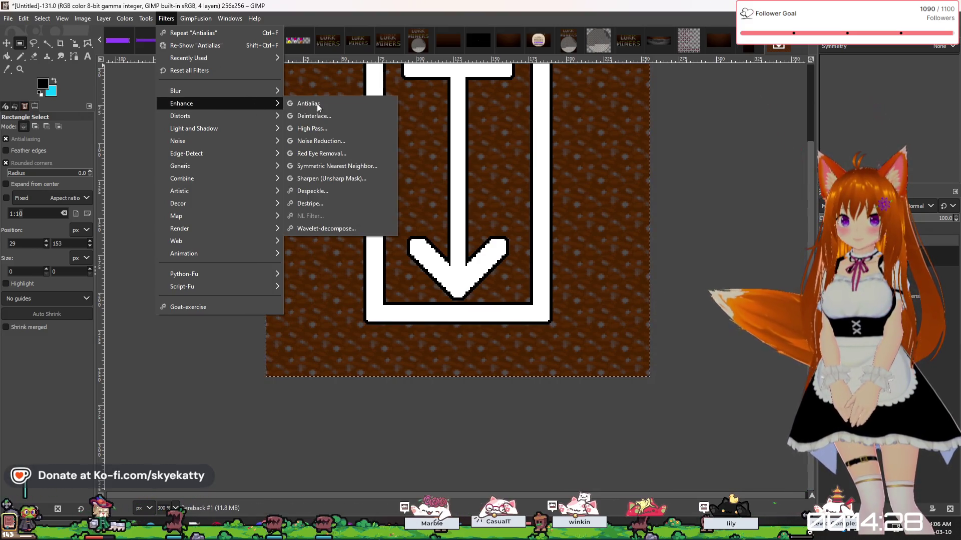
pyautogui.click(338, 104)
pyautogui.scroll(3, 461, 286)
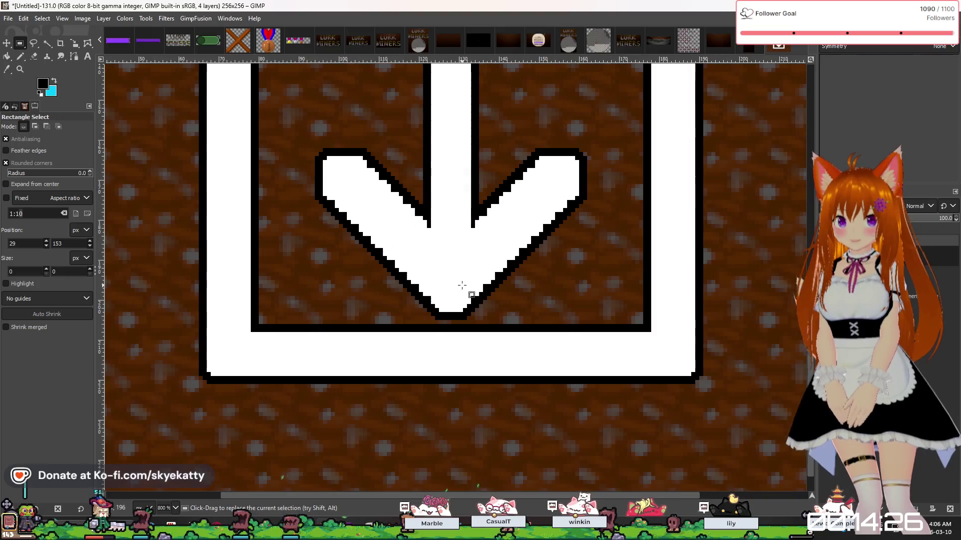
pyautogui.scroll(-2, 458, 268)
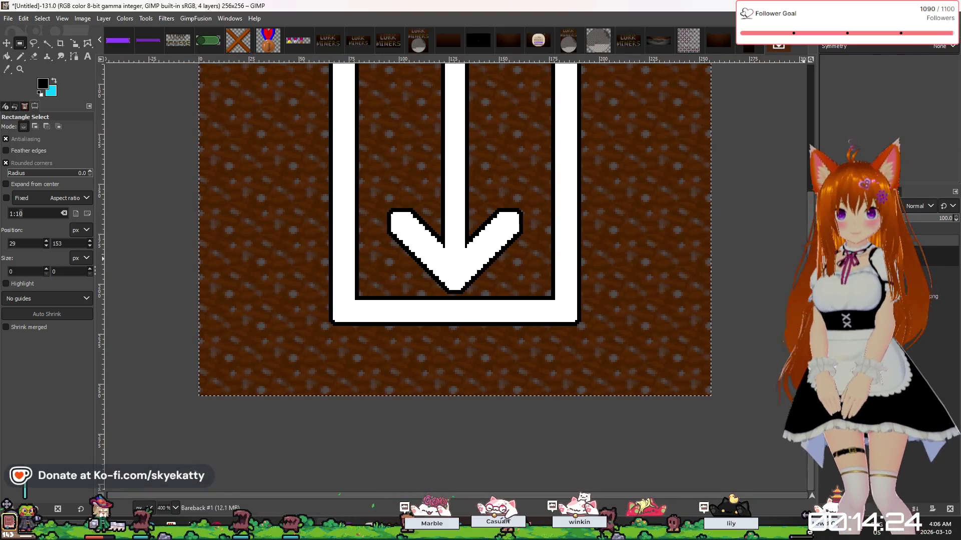
# Select All, load the layer's Alpha to Selection, and antialias the edges within it.
pyautogui.hotkey('ctrl', 'a')
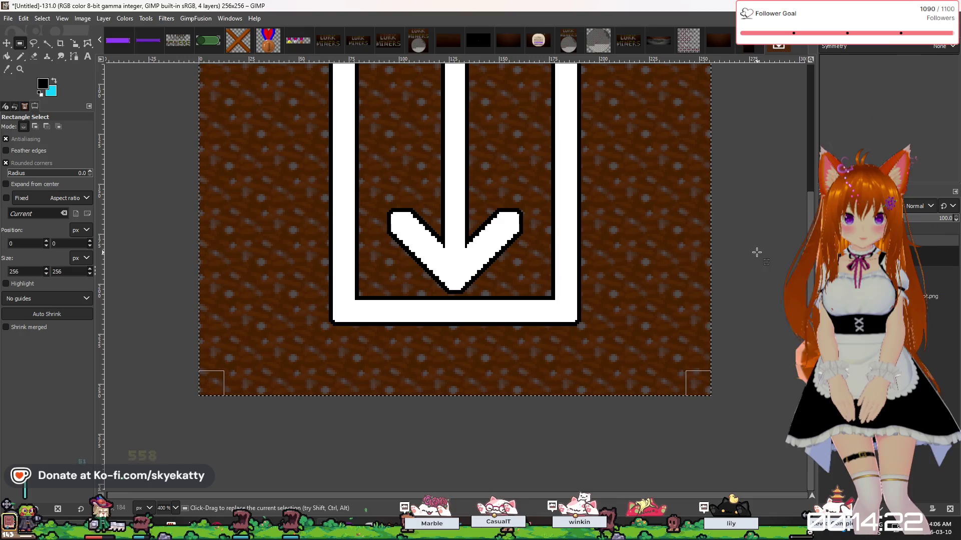
pyautogui.rightClick(779, 295)
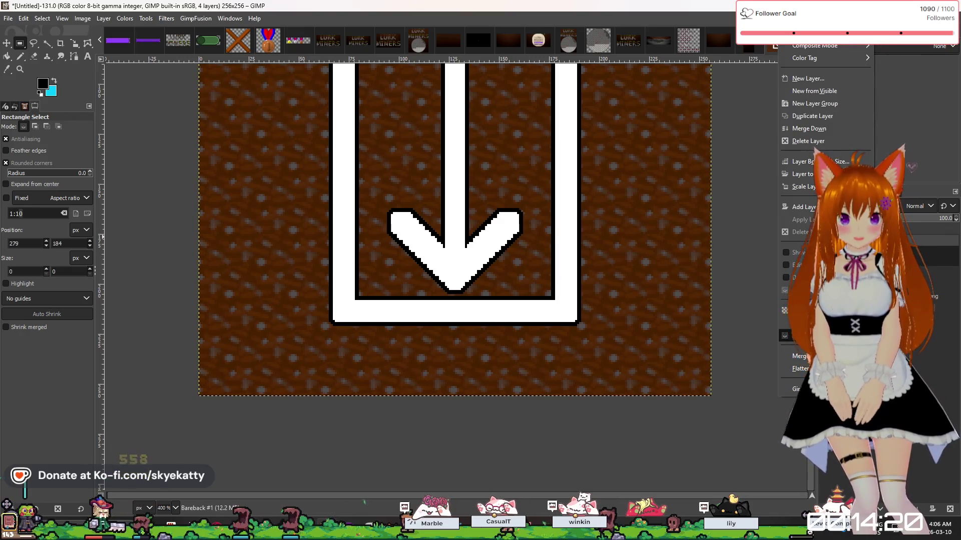
pyautogui.click(801, 336)
pyautogui.scroll(3, 381, 214)
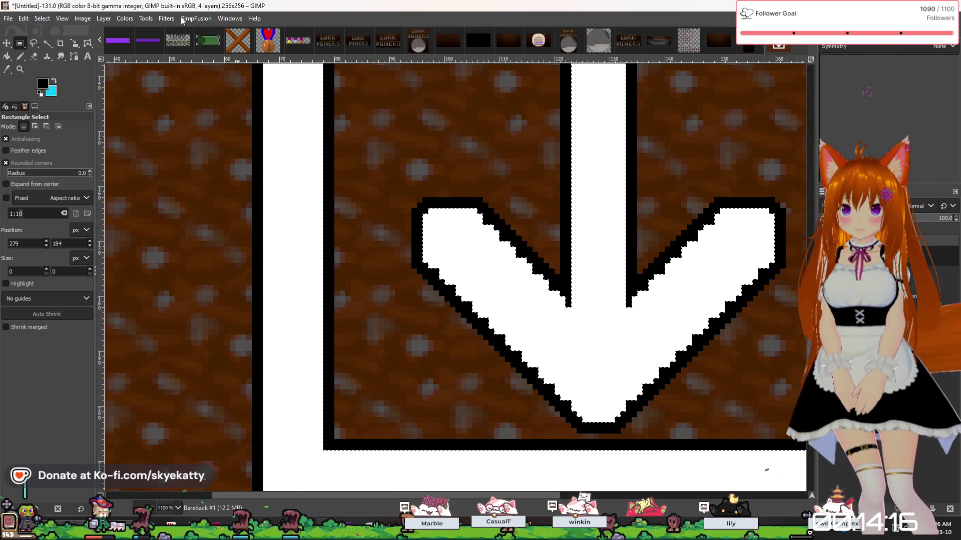
pyautogui.click(166, 19)
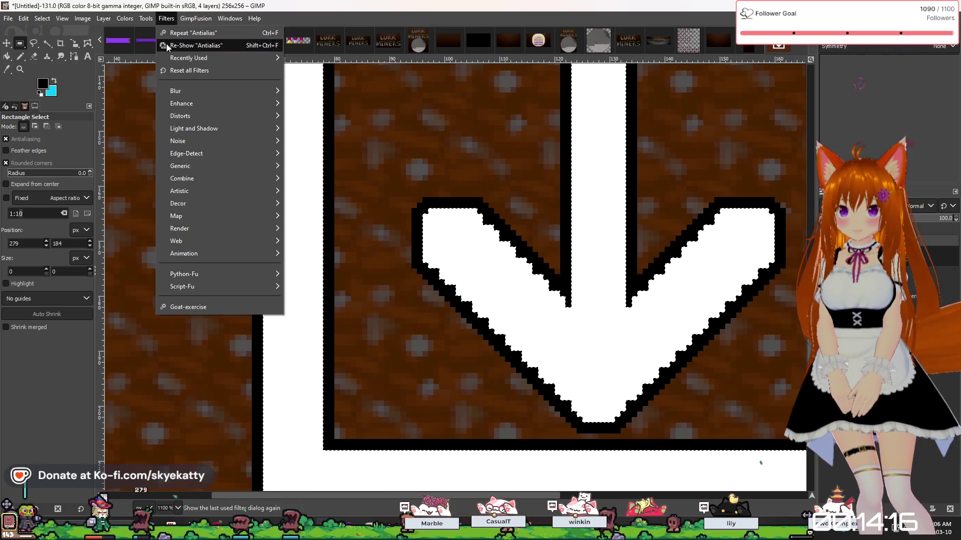
pyautogui.moveTo(191, 91)
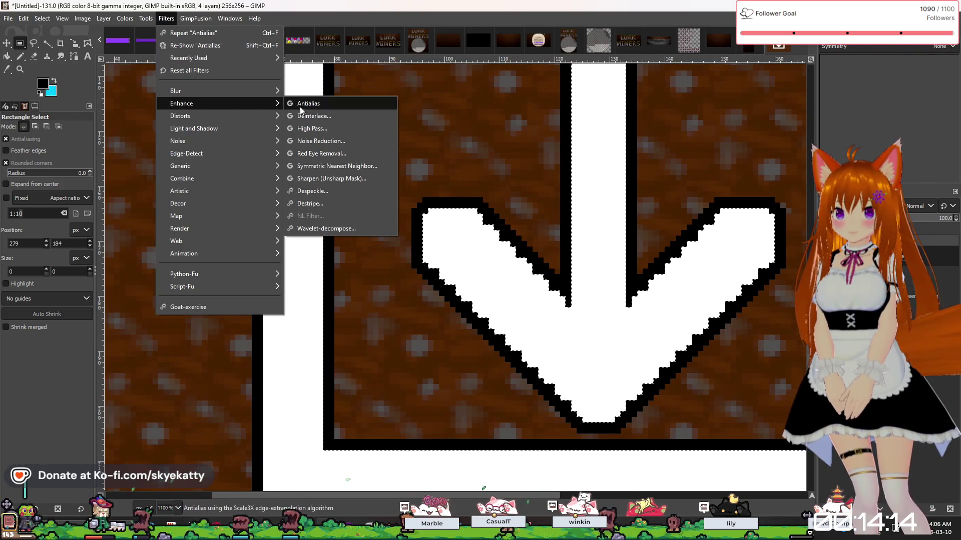
pyautogui.click(299, 106)
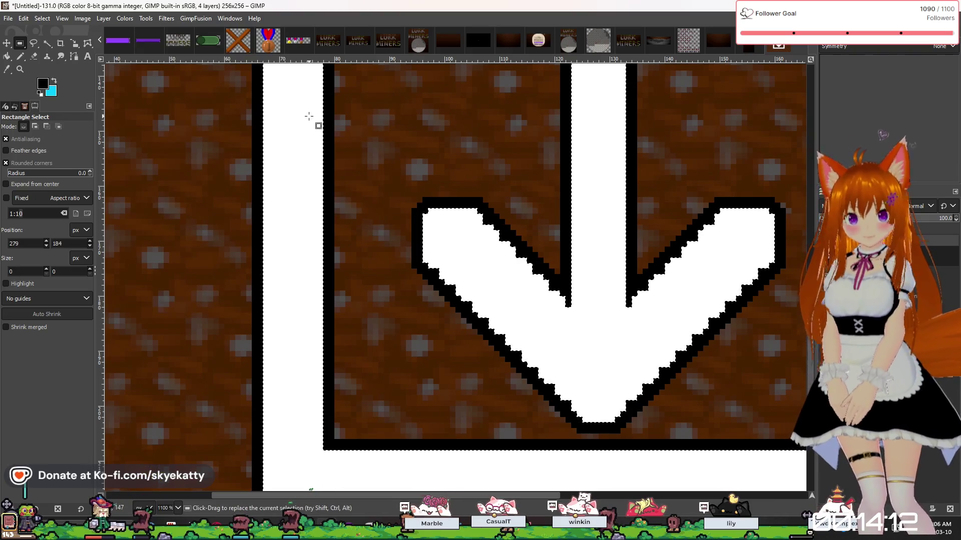
pyautogui.scroll(-3, 375, 166)
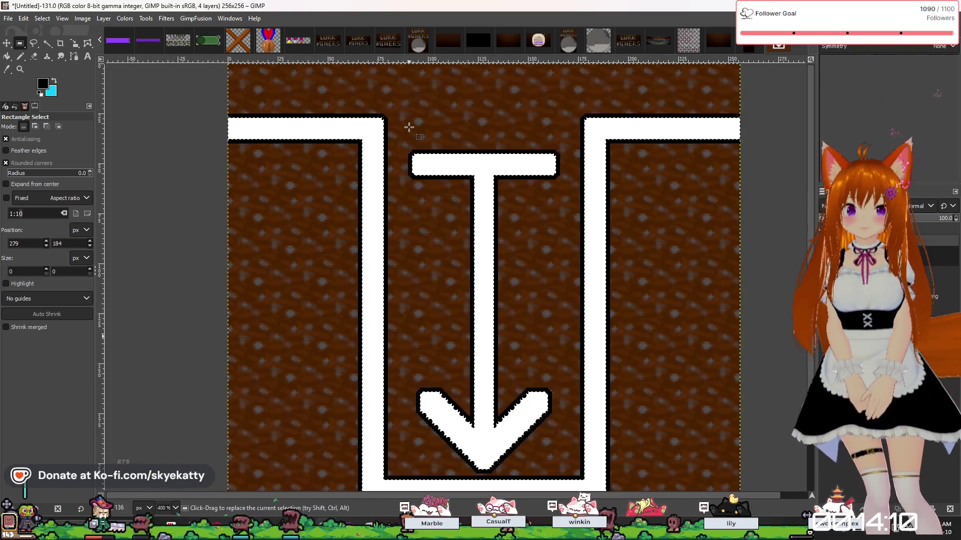
pyautogui.scroll(-2, 439, 261)
pyautogui.scroll(4, 448, 321)
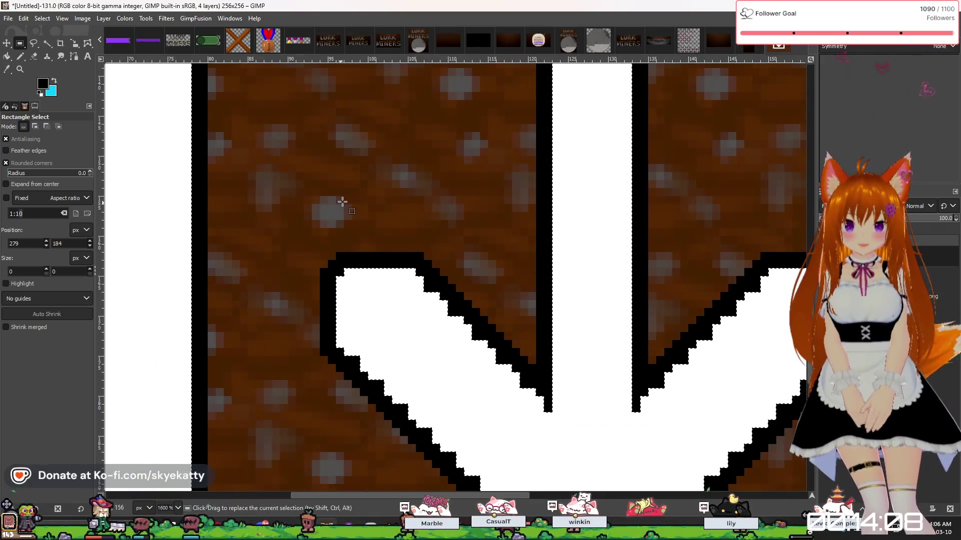
# Close the filter menus unapplied, zoom out over the whole icon, and open Filters > Blur.
pyautogui.moveTo(215, 106)
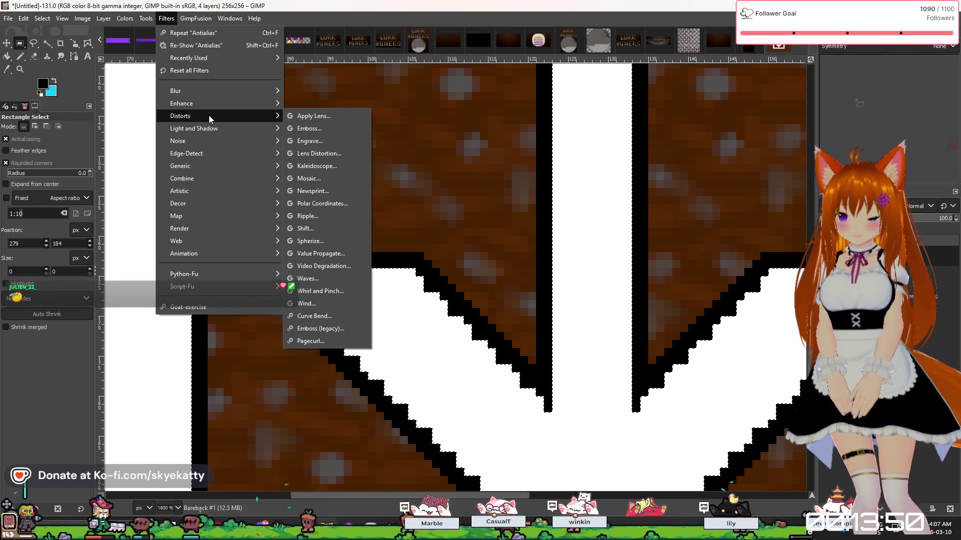
pyautogui.moveTo(221, 190)
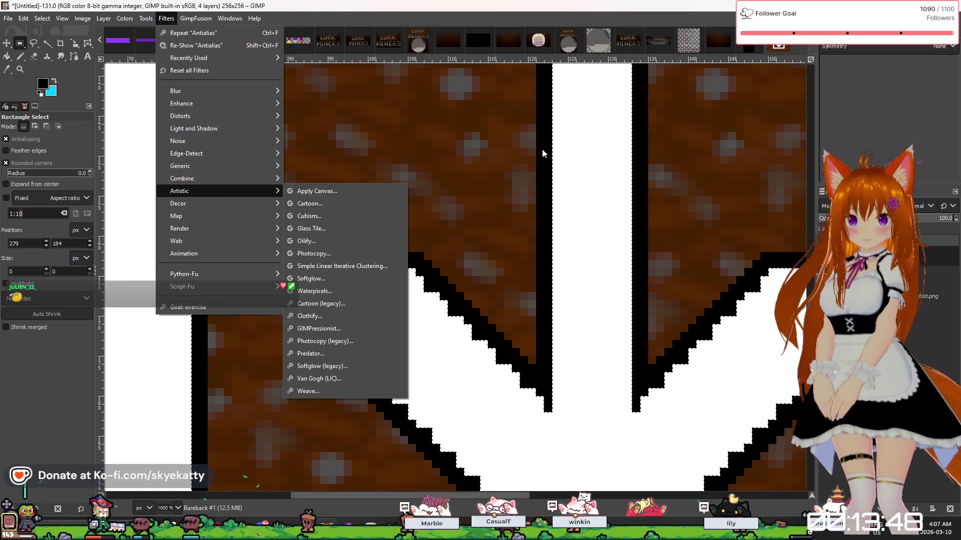
pyautogui.click(412, 107)
pyautogui.scroll(-2, 400, 150)
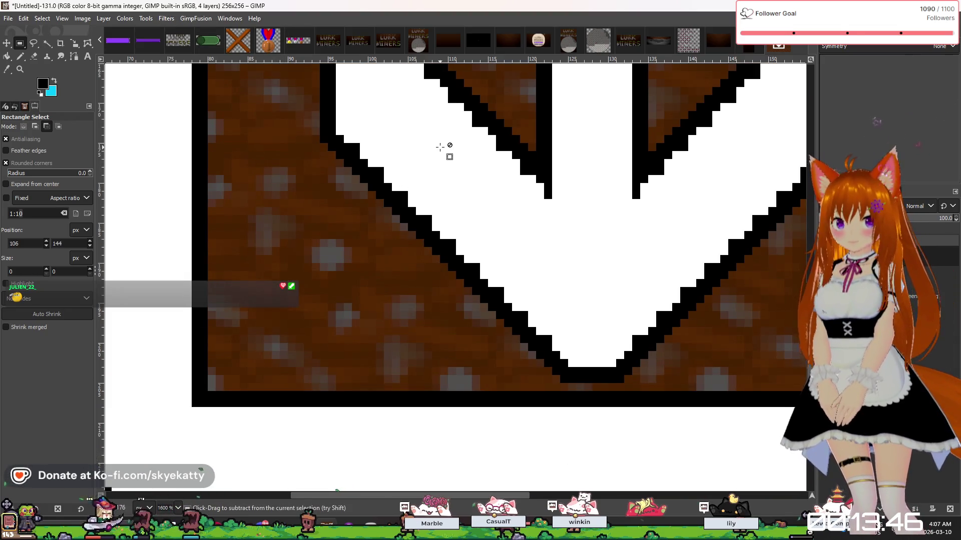
pyautogui.scroll(1, 445, 128)
pyautogui.scroll(-5, 444, 128)
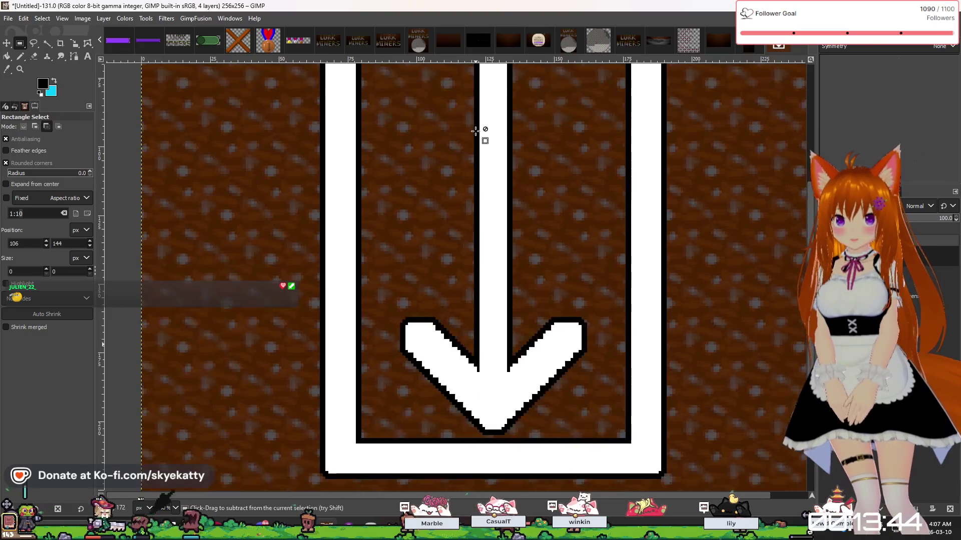
pyautogui.scroll(1, 475, 131)
pyautogui.scroll(3, 479, 135)
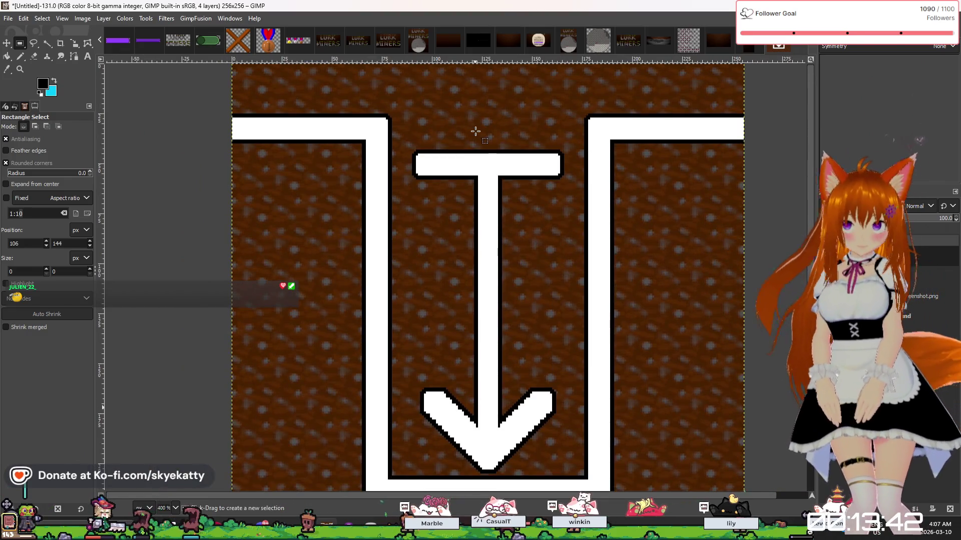
pyautogui.click(195, 18)
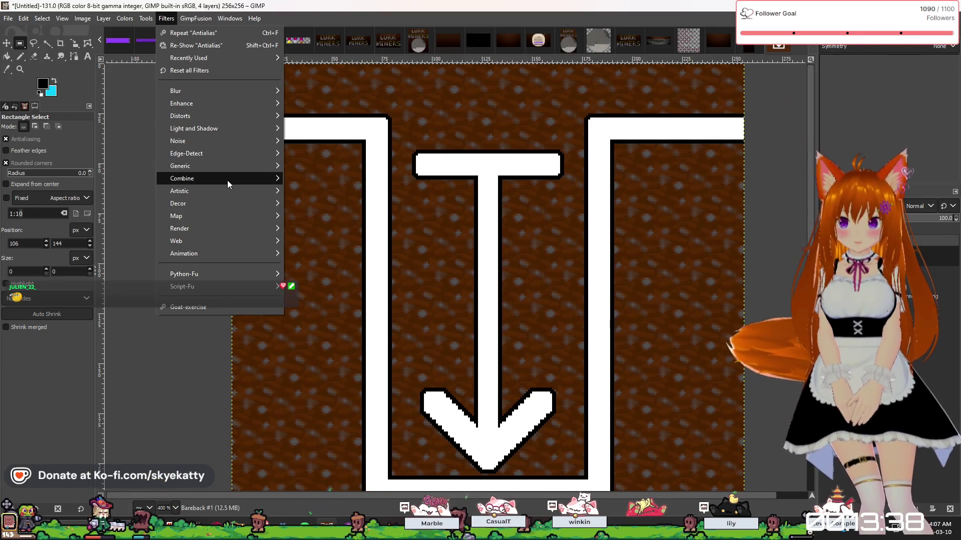
pyautogui.moveTo(225, 209)
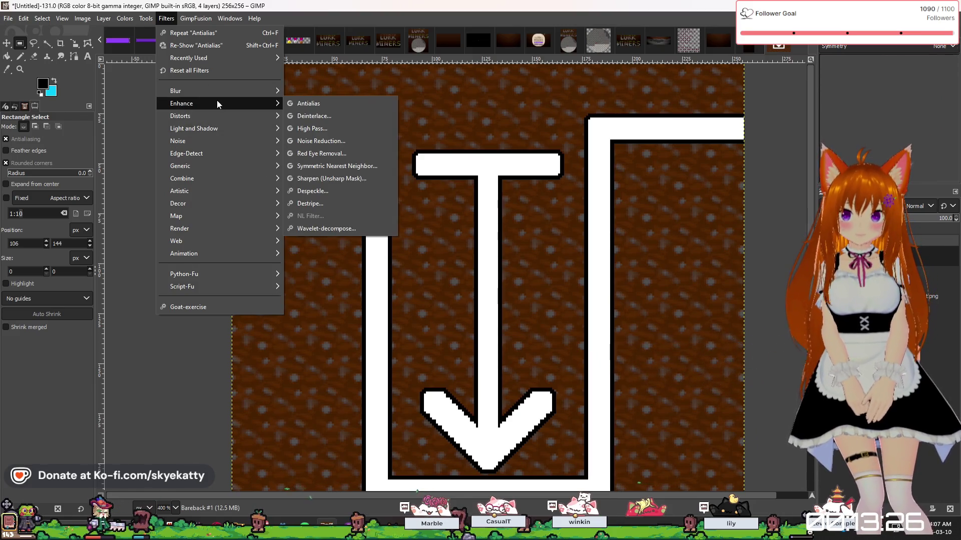
# Open Gaussian Blur and compare blur sizes of 0, 1.00 and 2.00 on the arrow icon.
pyautogui.moveTo(230, 86)
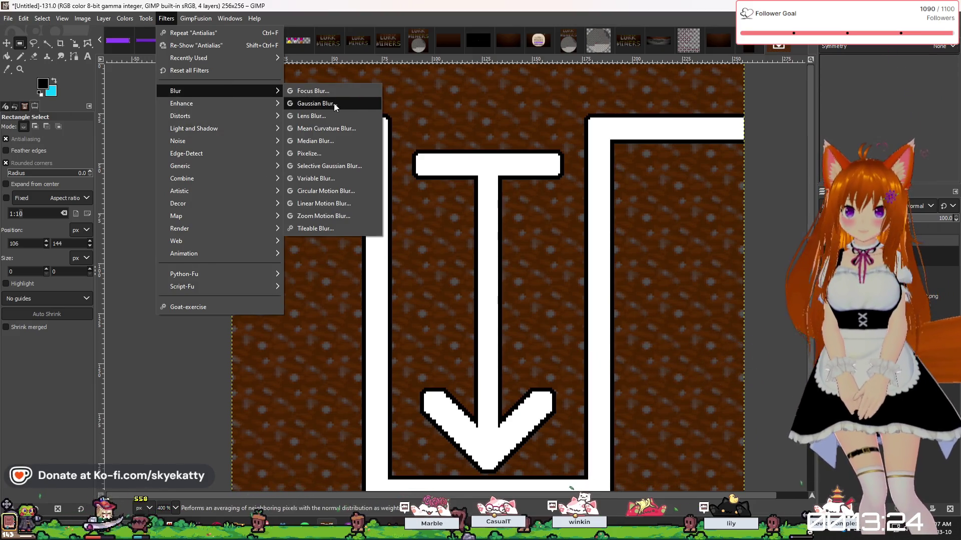
pyautogui.click(317, 103)
pyautogui.scroll(-4, 461, 313)
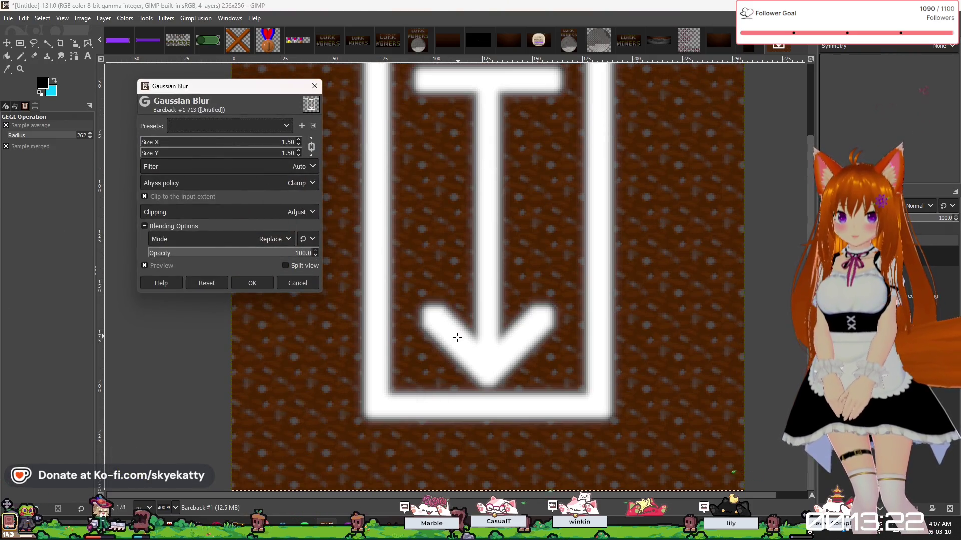
pyautogui.scroll(4, 460, 313)
pyautogui.scroll(-2, 461, 314)
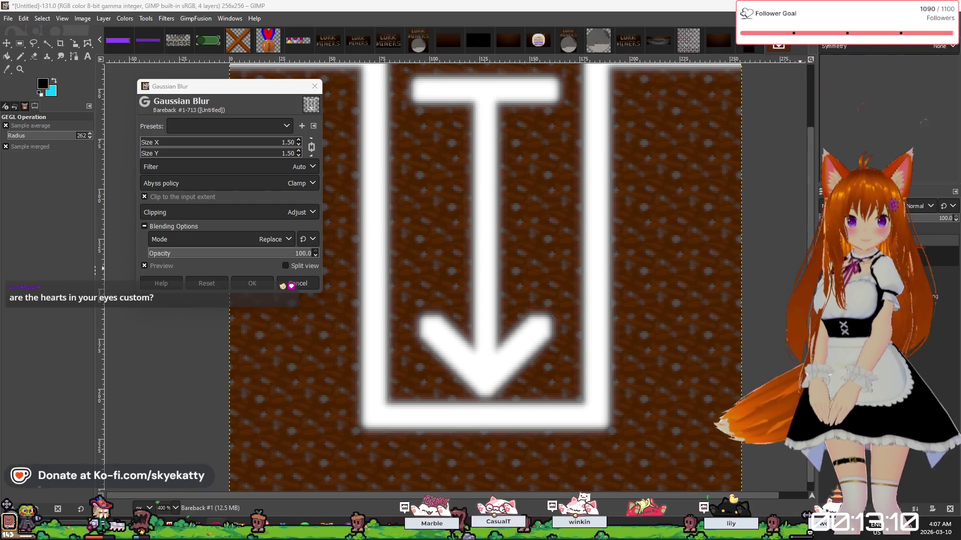
pyautogui.click(299, 145)
pyautogui.click(298, 140)
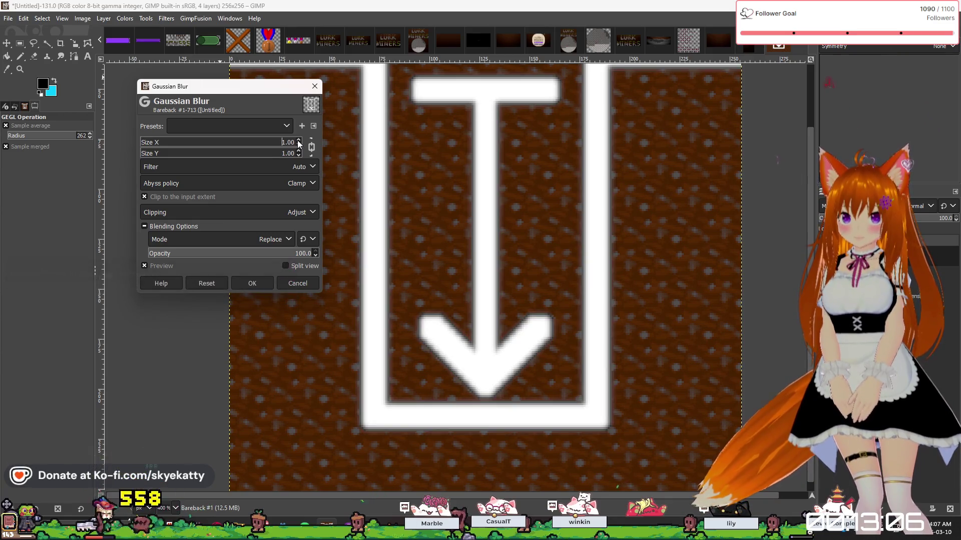
pyautogui.click(299, 145)
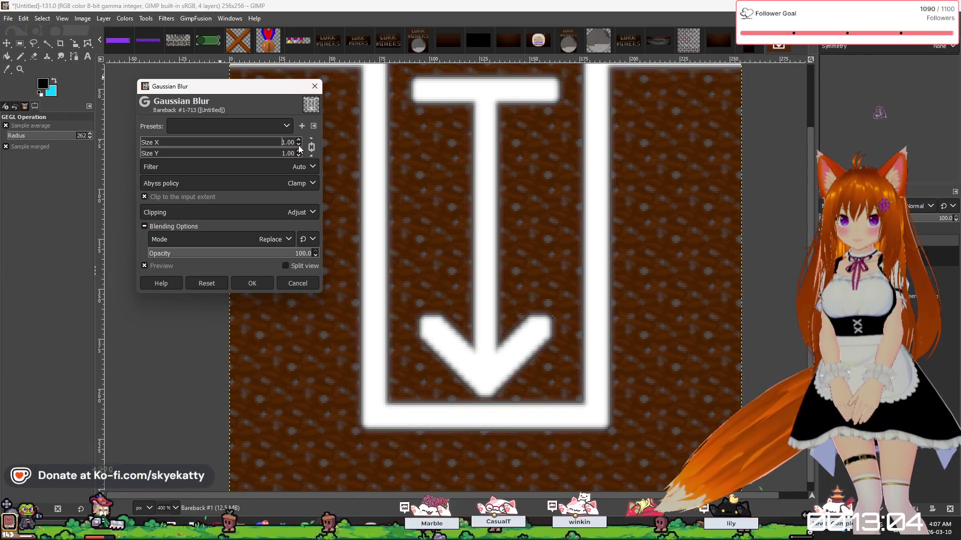
pyautogui.click(299, 140)
pyautogui.click(299, 145)
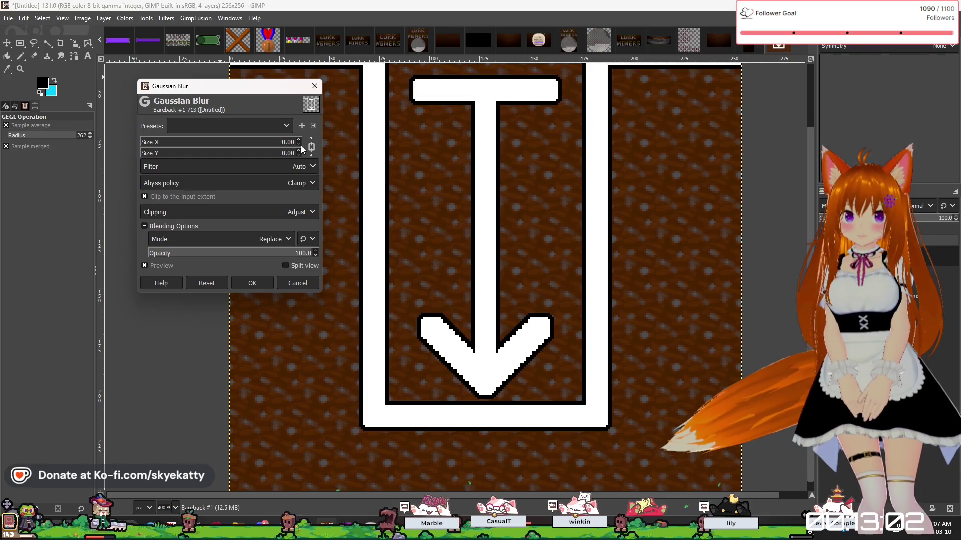
pyautogui.click(299, 140)
pyautogui.click(299, 145)
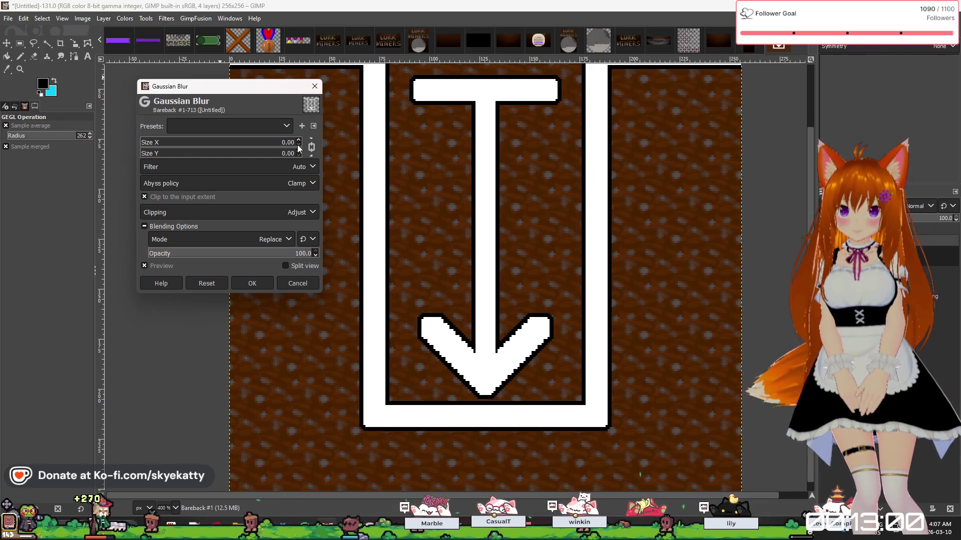
pyautogui.scroll(2, 300, 148)
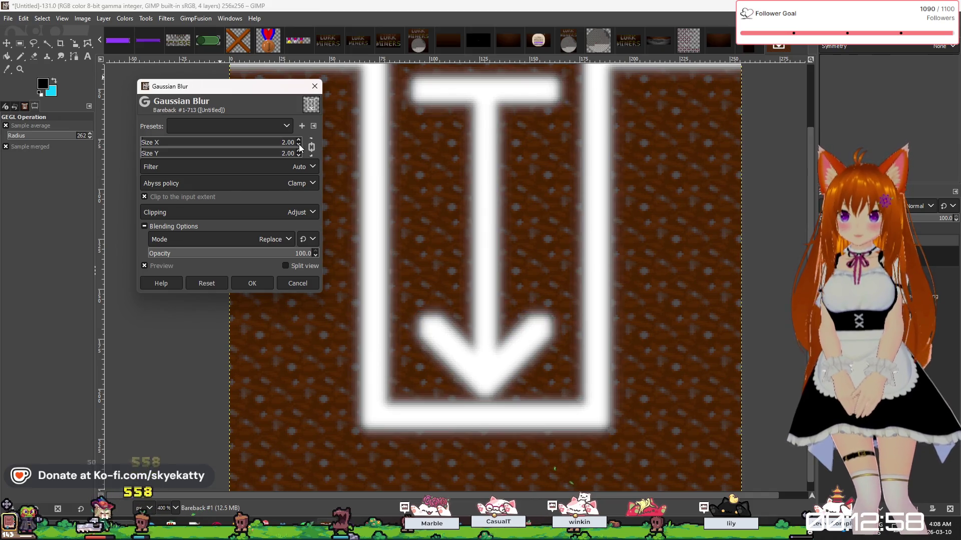
pyautogui.scroll(-2, 299, 148)
pyautogui.click(299, 141)
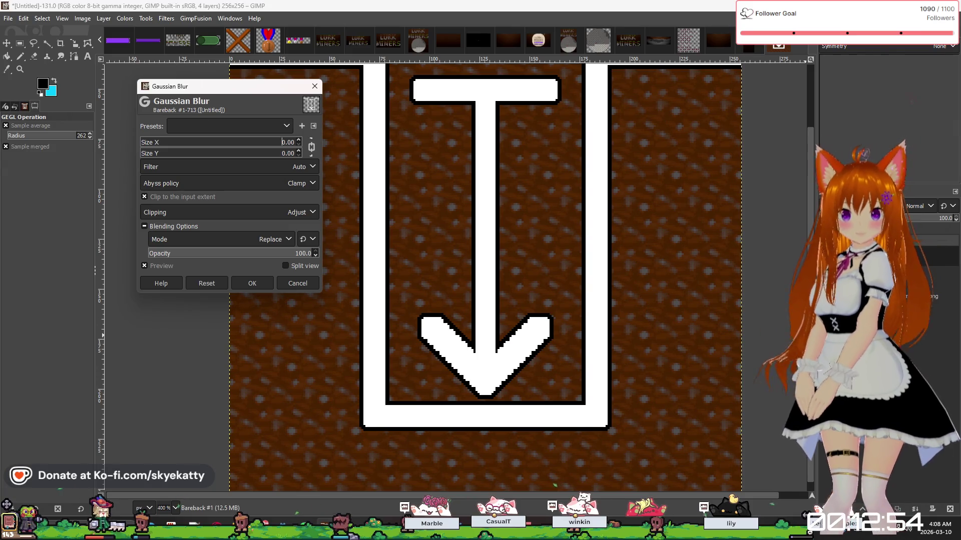
pyautogui.click(299, 141)
pyautogui.click(299, 144)
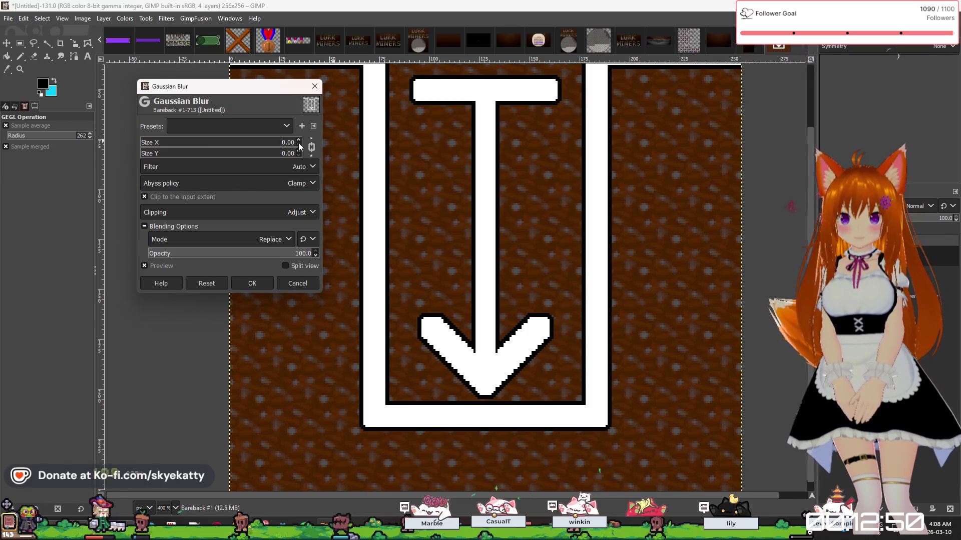
pyautogui.click(299, 142)
pyautogui.click(299, 142)
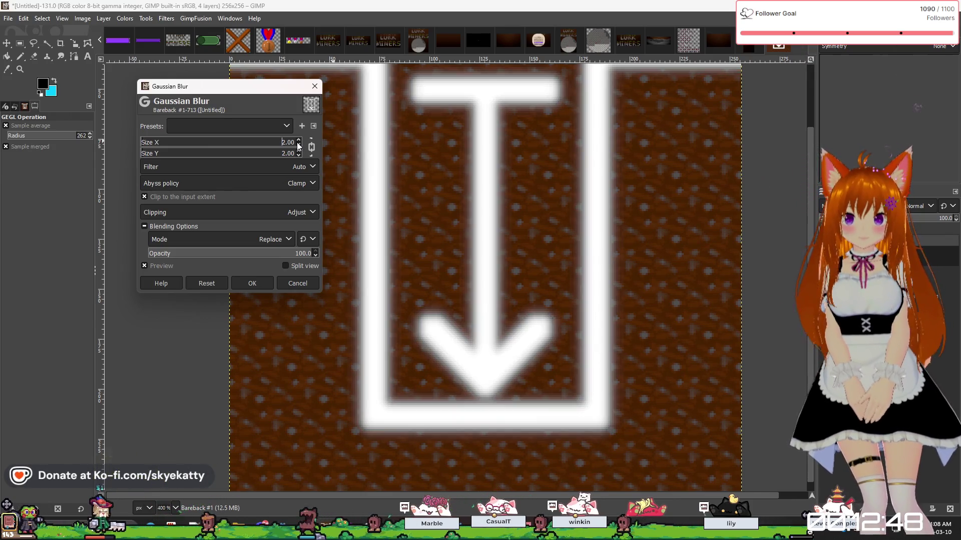
pyautogui.click(298, 145)
pyautogui.click(298, 145)
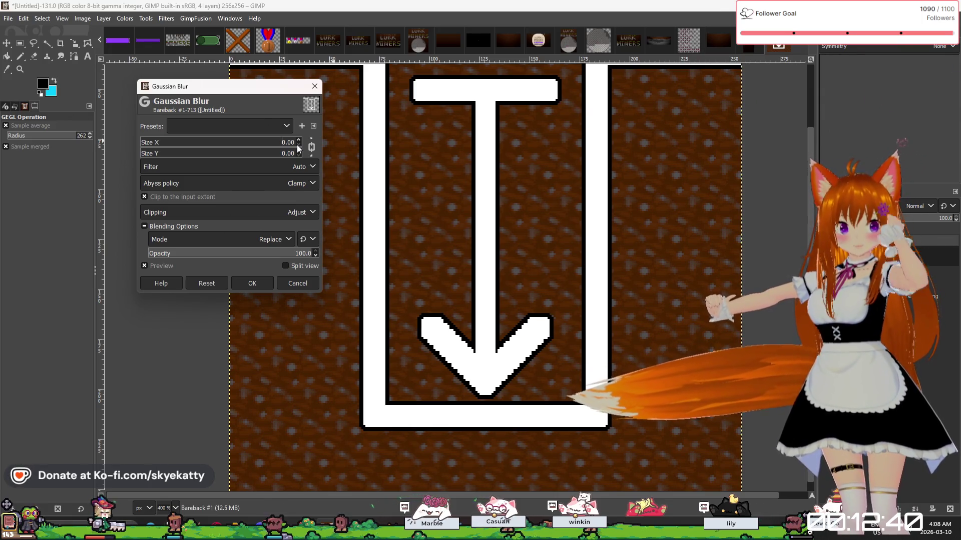
pyautogui.click(299, 141)
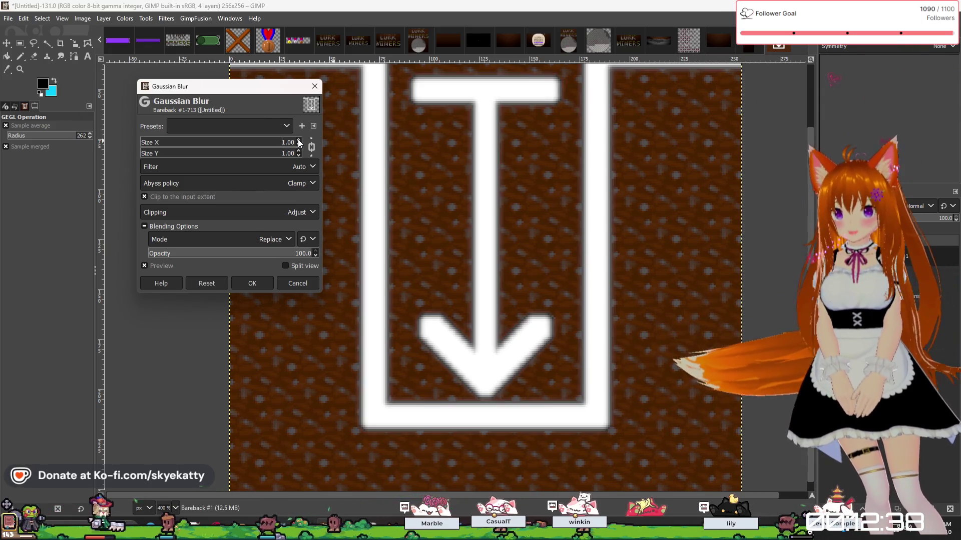
pyautogui.click(298, 144)
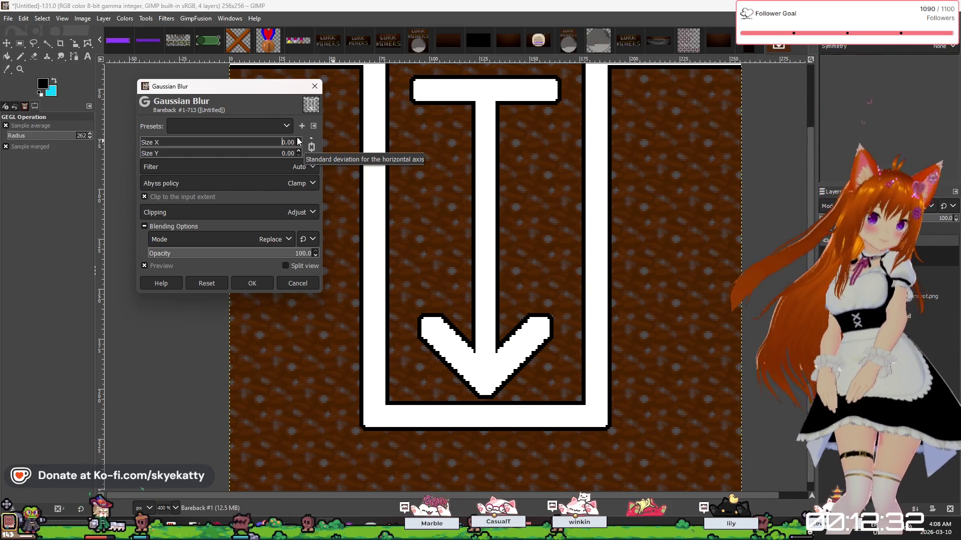
pyautogui.click(299, 141)
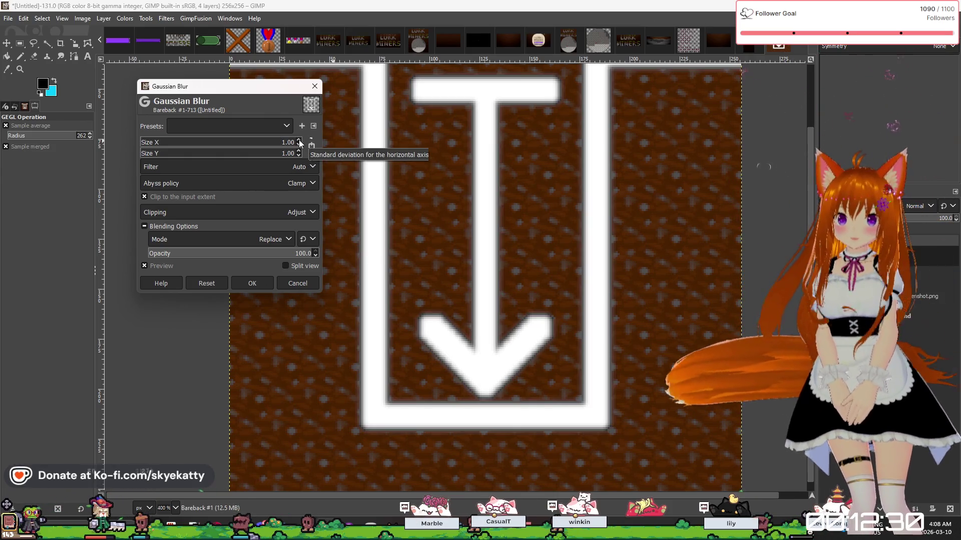
pyautogui.click(298, 149)
pyautogui.click(300, 145)
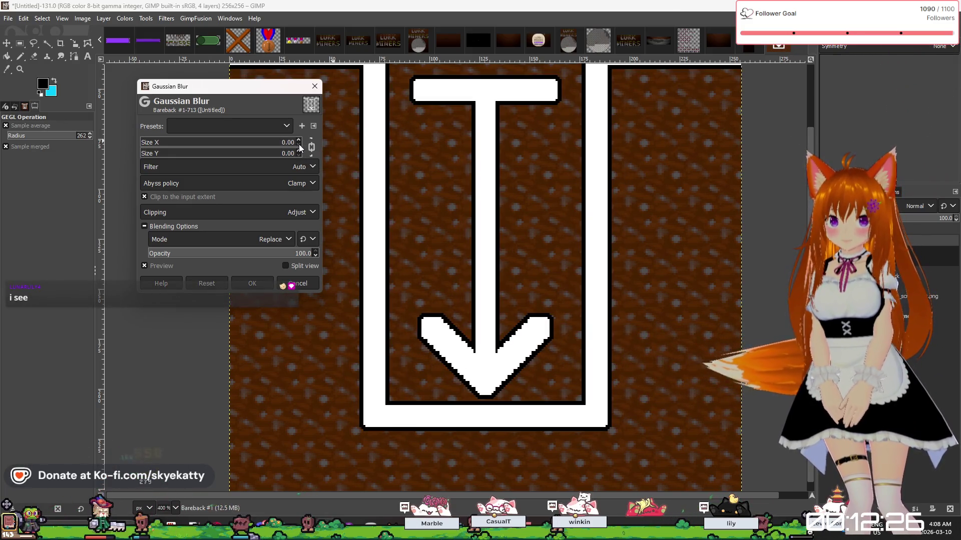
# Set both blur sizes to 0.60, apply the blur, and zoom to inspect the softened edges.
pyautogui.click(297, 144)
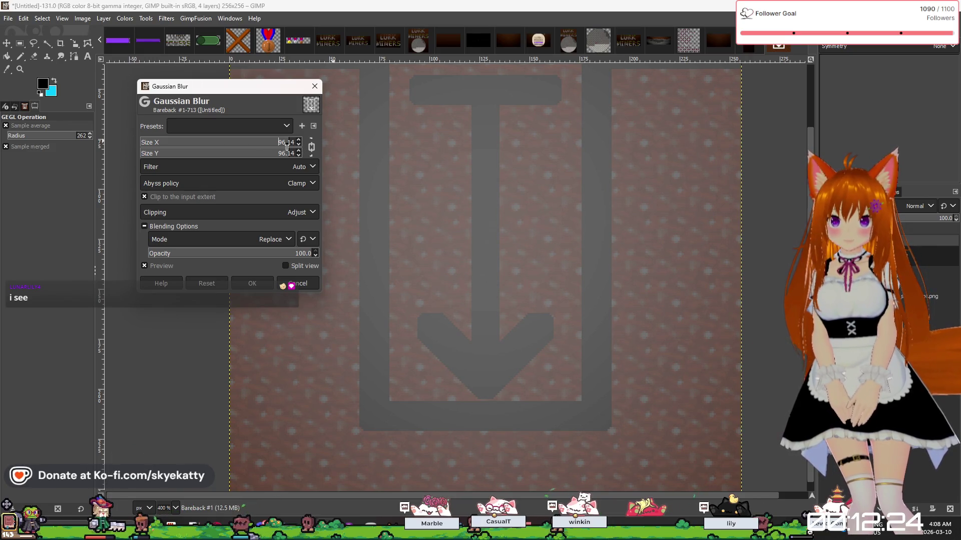
pyautogui.write('0')
pyautogui.press('Return')
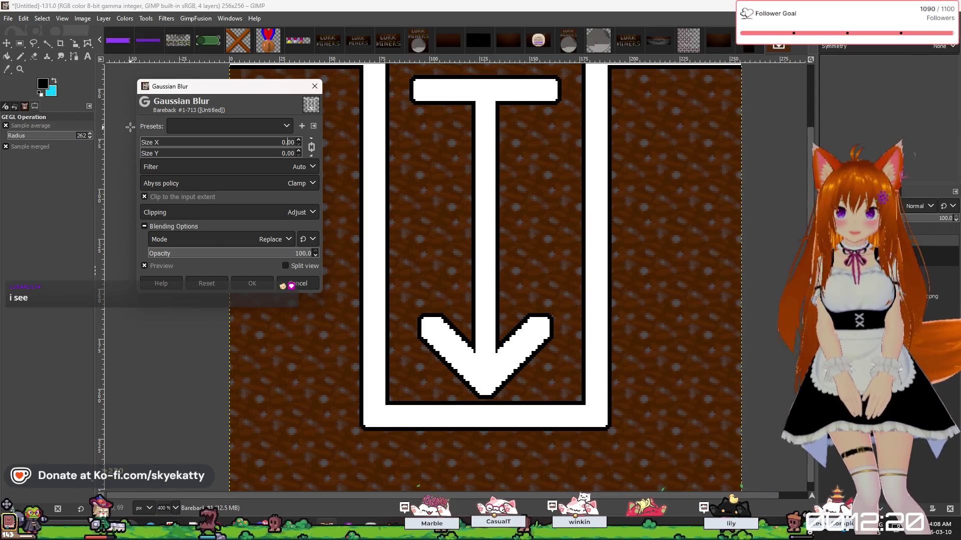
pyautogui.press('BackSpace')
pyautogui.write('5')
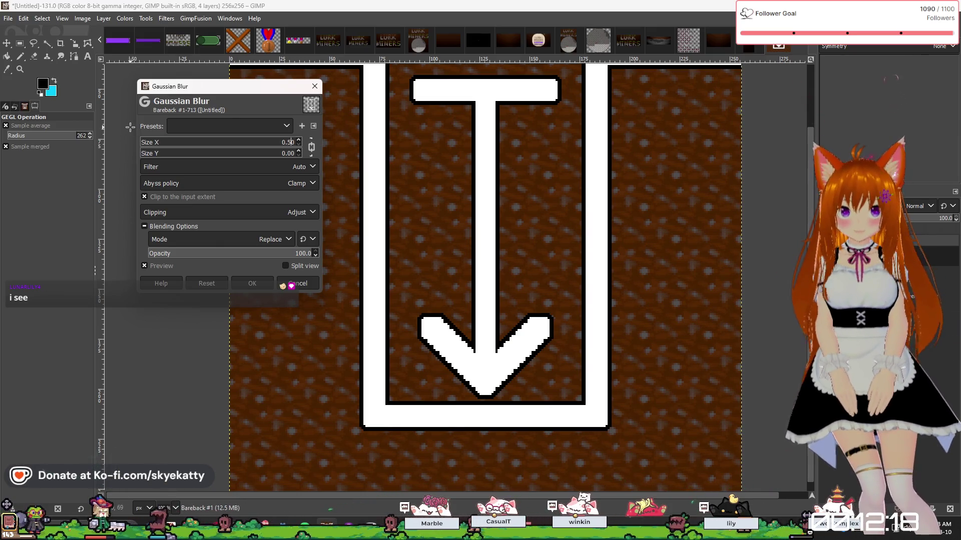
pyautogui.press('Return')
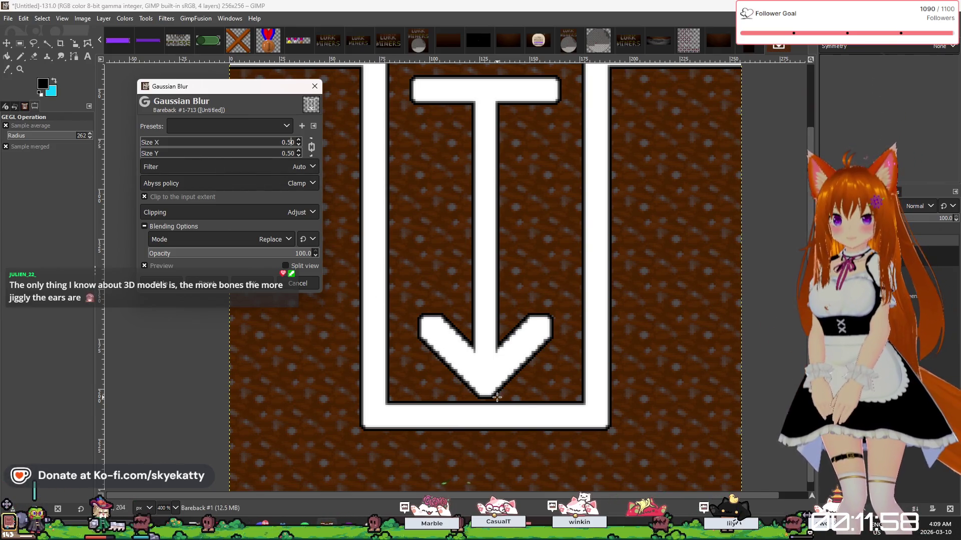
pyautogui.scroll(-1, 496, 396)
pyautogui.scroll(3, 463, 376)
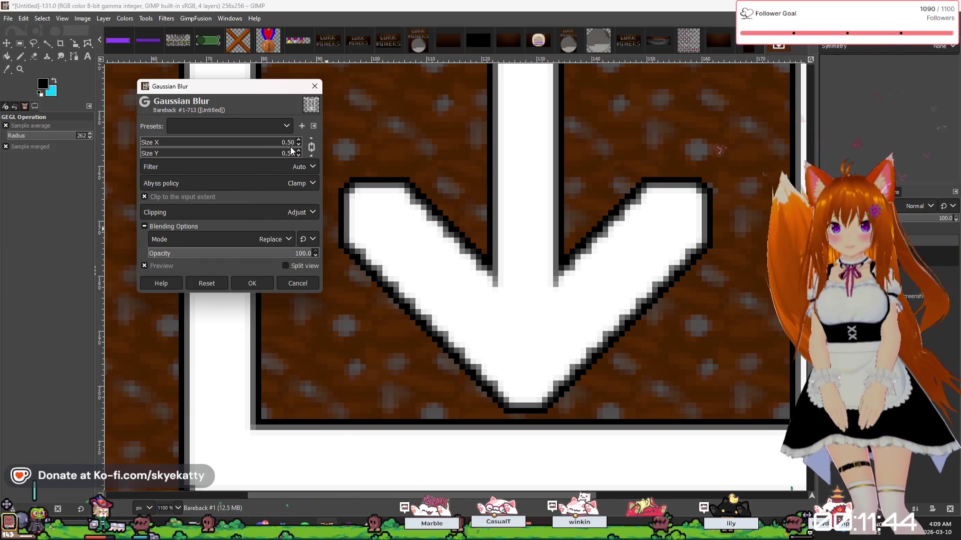
pyautogui.scroll(1, 291, 150)
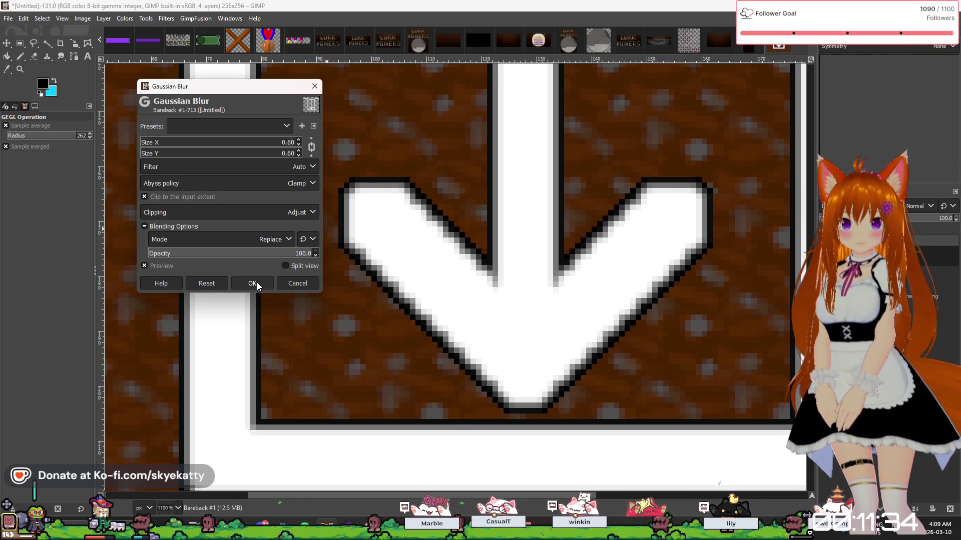
pyautogui.click(256, 282)
pyautogui.scroll(-3, 486, 312)
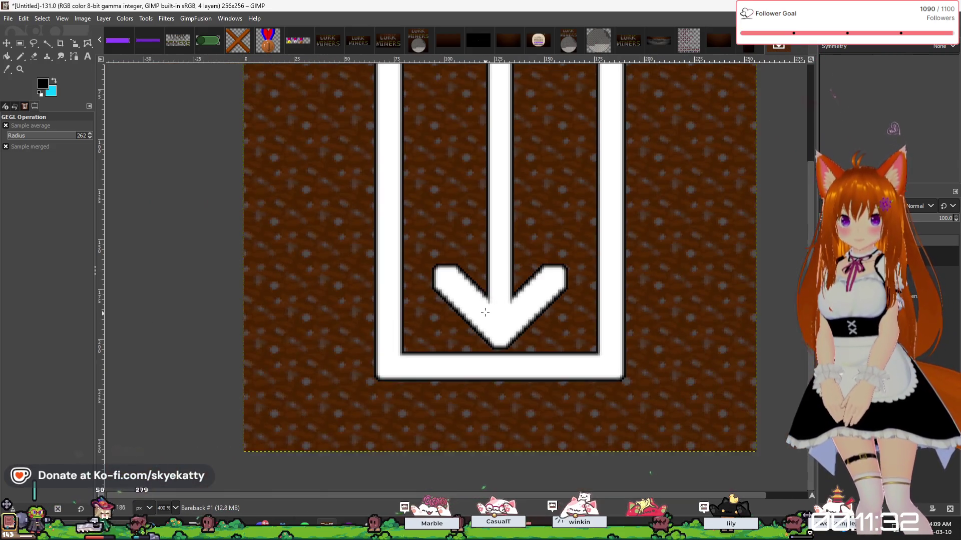
pyautogui.scroll(2, 573, 328)
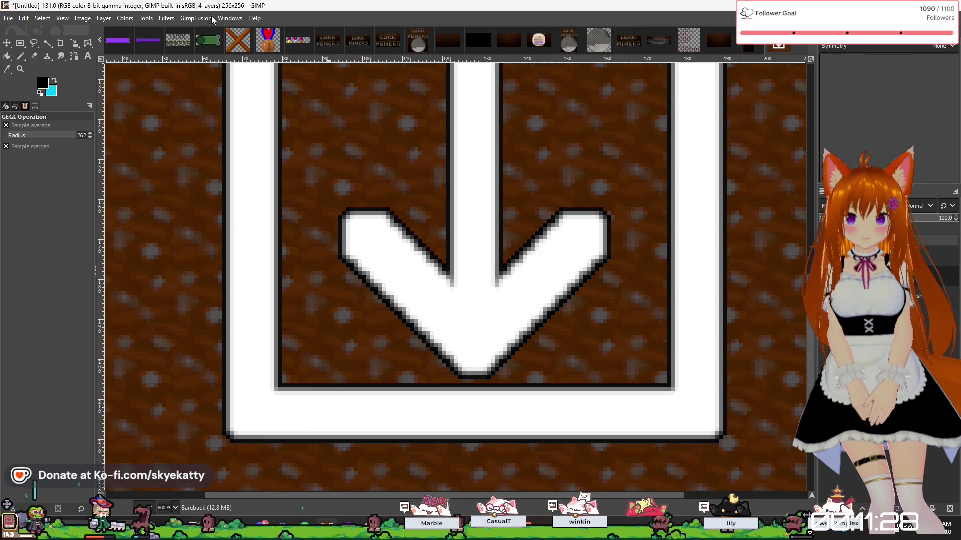
# Apply a 0.60 Gaussian blur (Size X and Y) from Filters > Blur to the dirt-textured arrow layer.
pyautogui.click(189, 19)
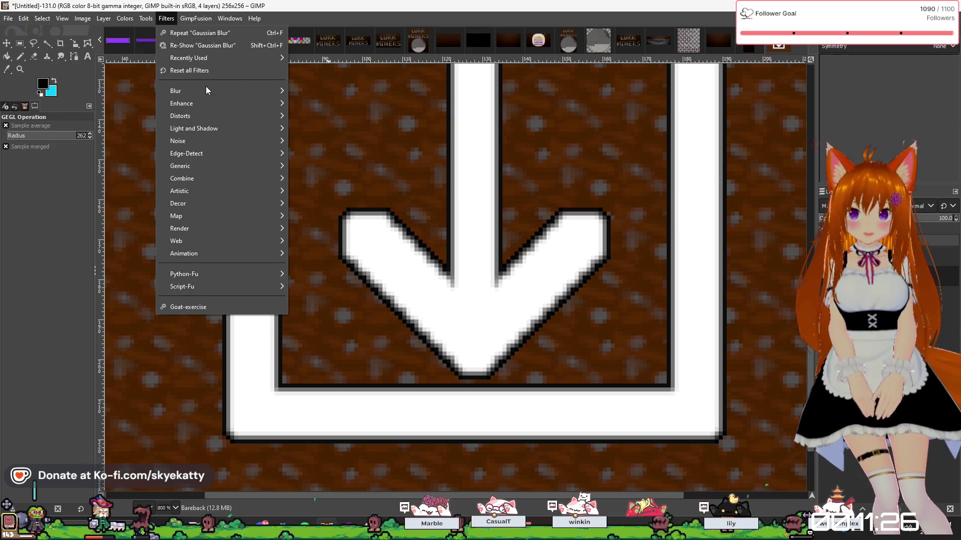
pyautogui.moveTo(206, 88)
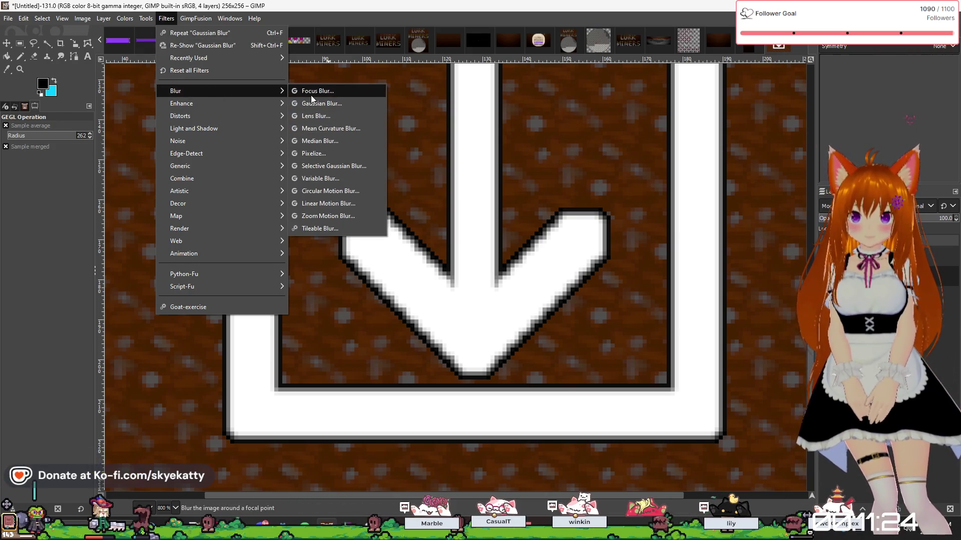
pyautogui.click(314, 103)
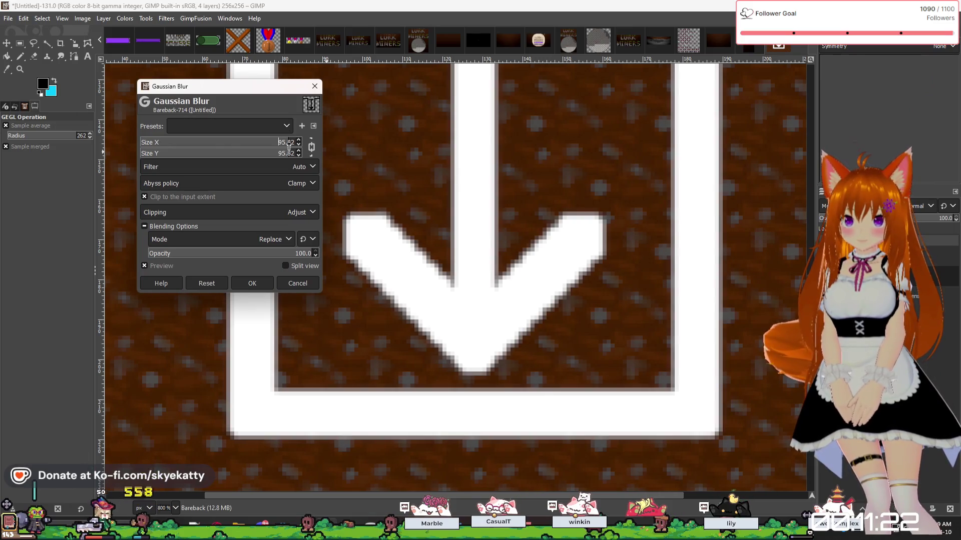
pyautogui.moveTo(289, 147); pyautogui.dragTo(269, 146)
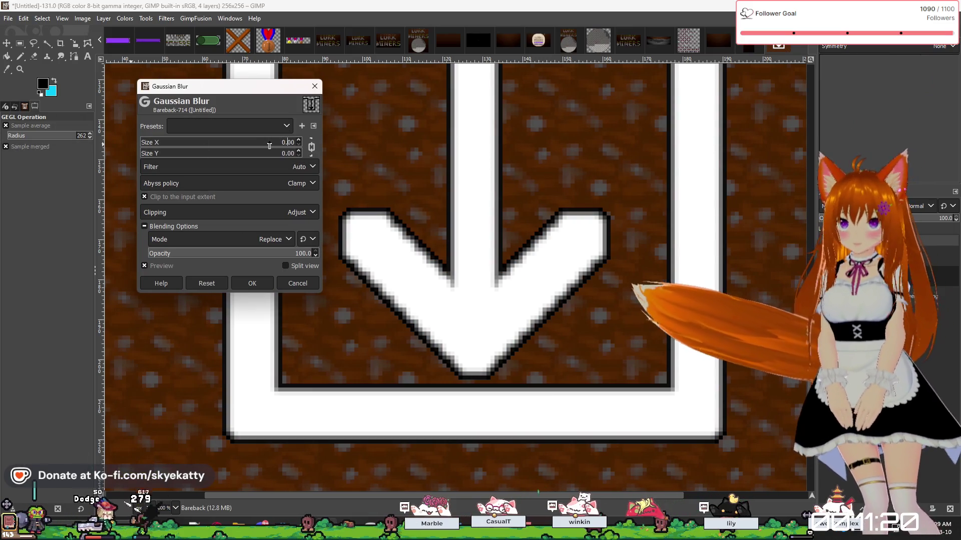
pyautogui.write('6')
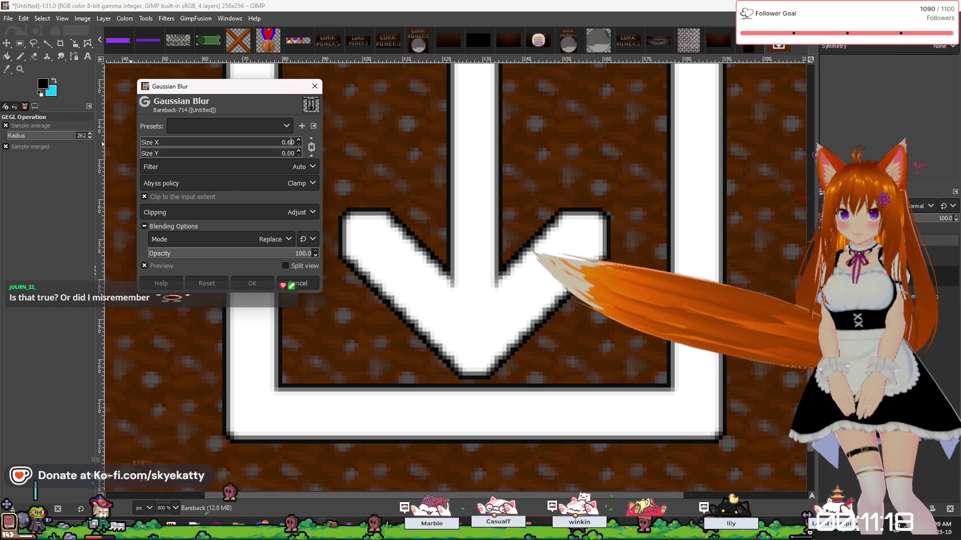
pyautogui.click(270, 150)
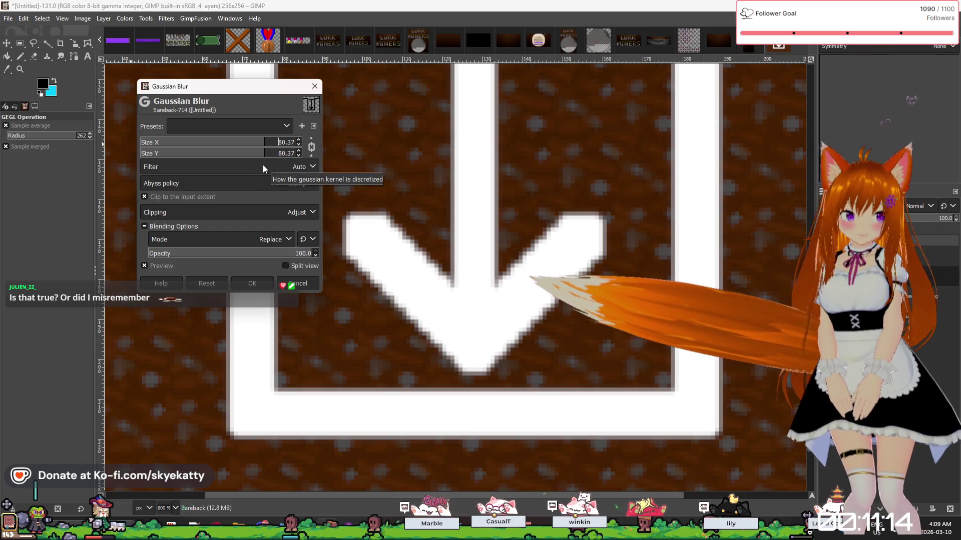
pyautogui.press('Delete')
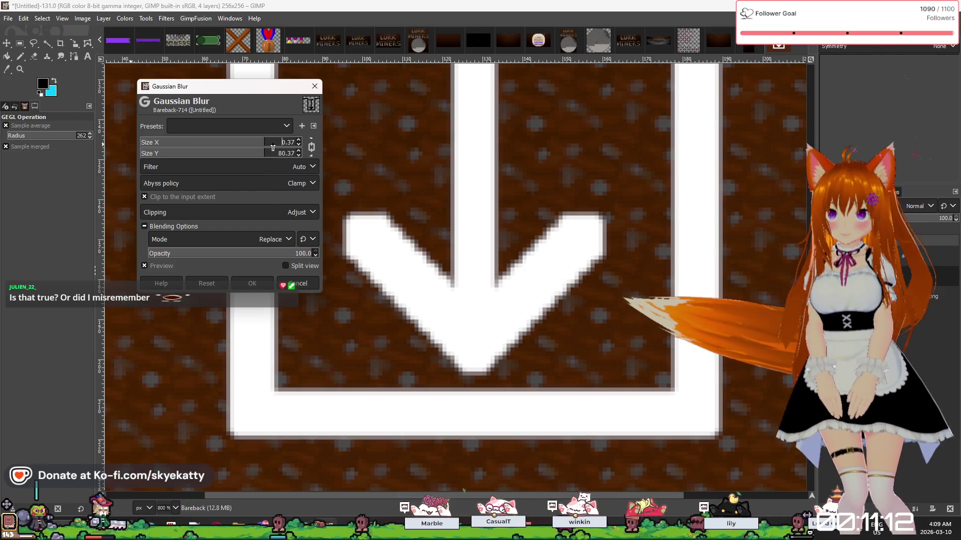
pyautogui.press('End')
pyautogui.press('BackSpace')
pyautogui.press('BackSpace')
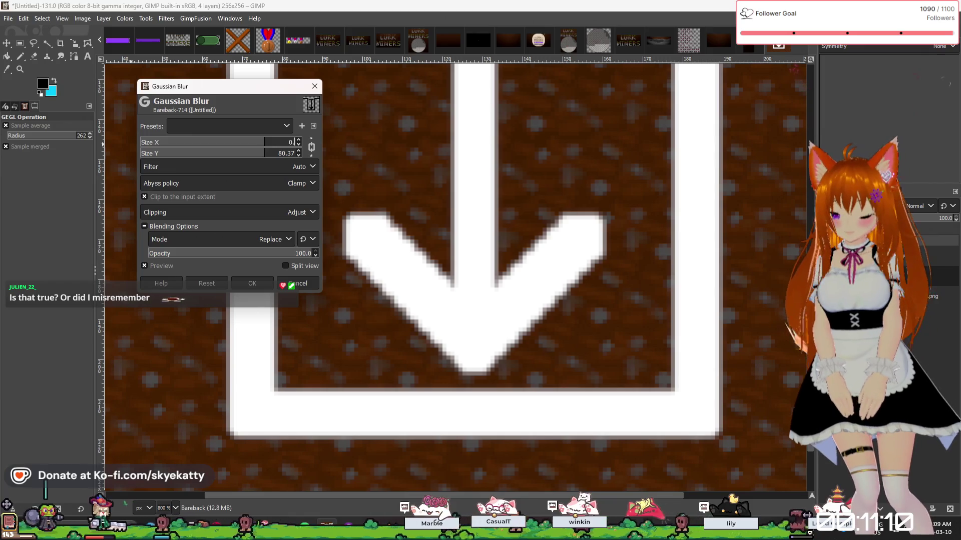
pyautogui.write('6')
pyautogui.press('Tab')
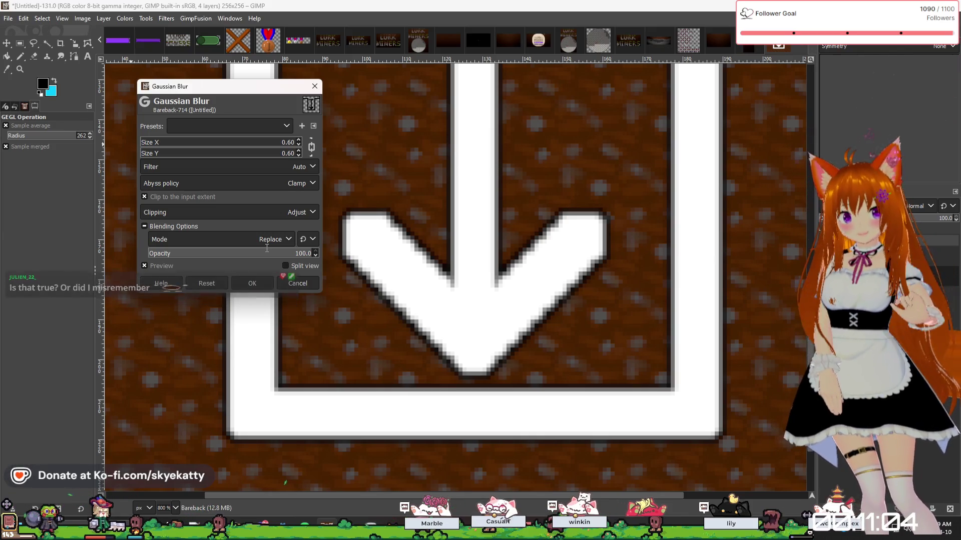
pyautogui.click(250, 284)
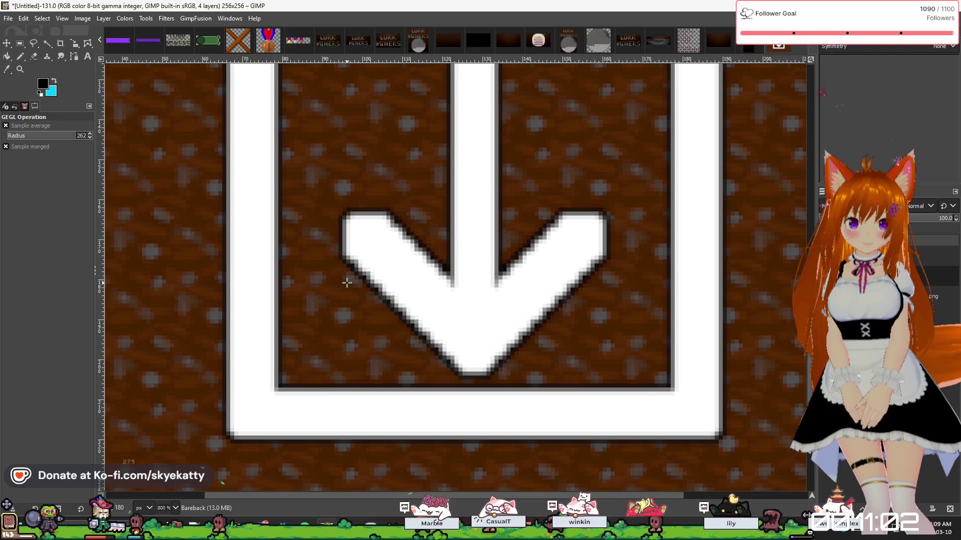
# Zoom out with the minus key and Ctrl+scroll to see the whole blurred icon.
pyautogui.press('-')
pyautogui.press('-')
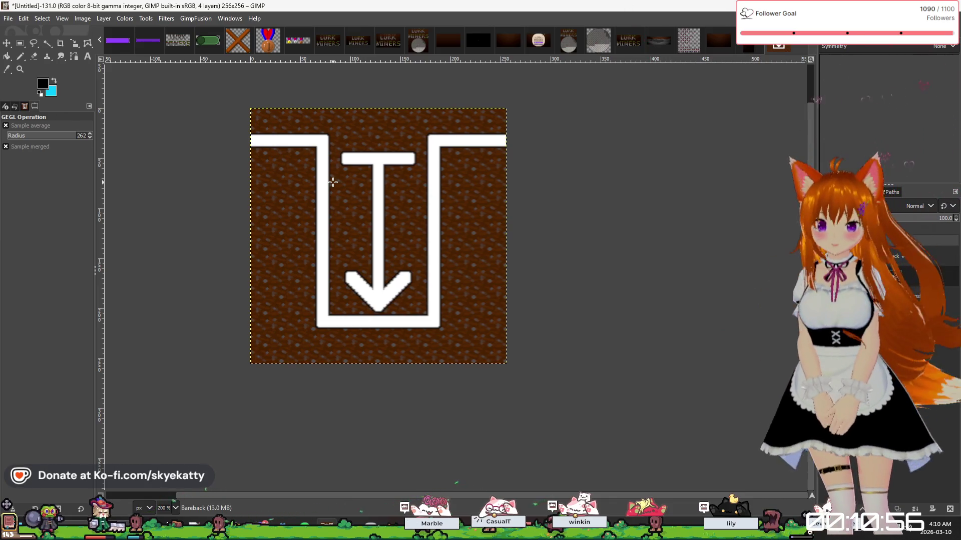
pyautogui.press('-')
pyautogui.press('+')
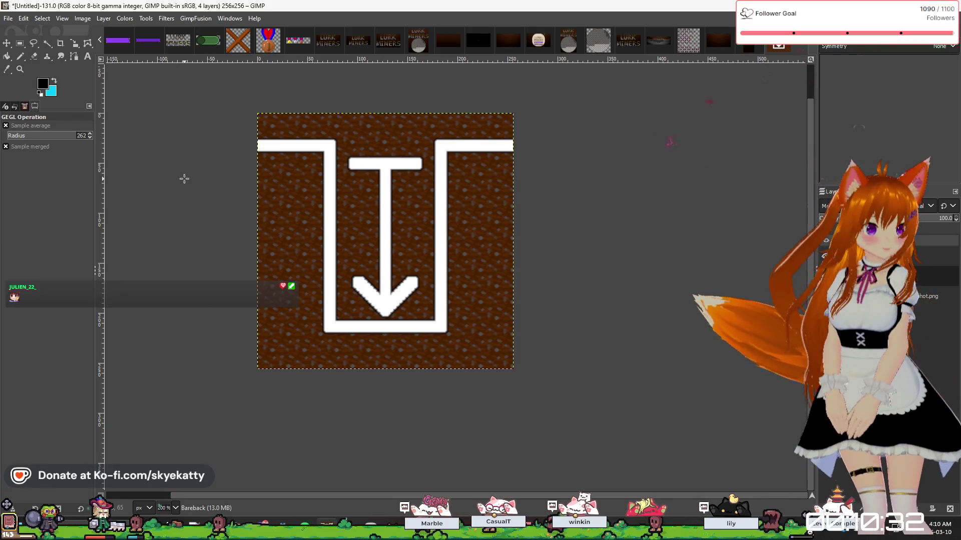
pyautogui.scroll(2, 236, 235)
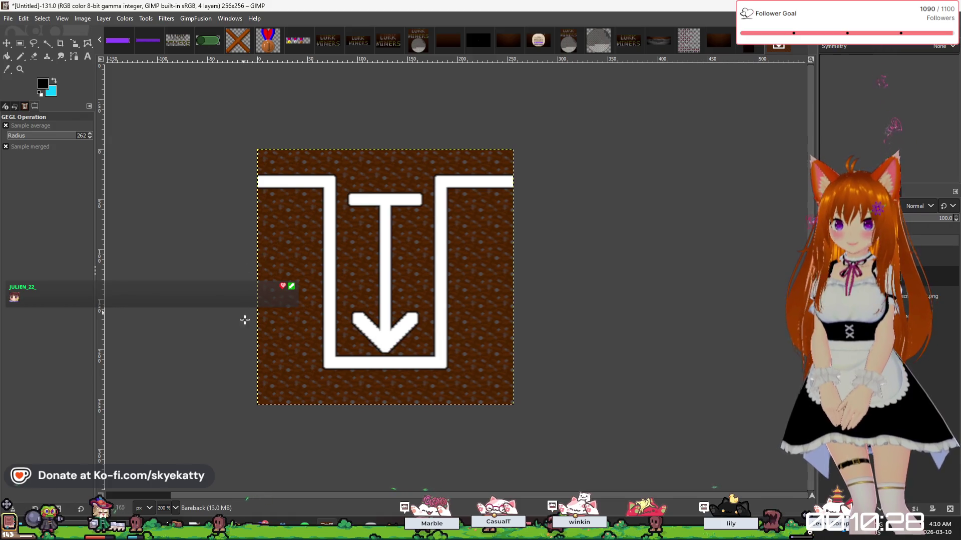
pyautogui.scroll(1, 244, 314)
pyautogui.scroll(1, 249, 324)
pyautogui.scroll(-1, 328, 320)
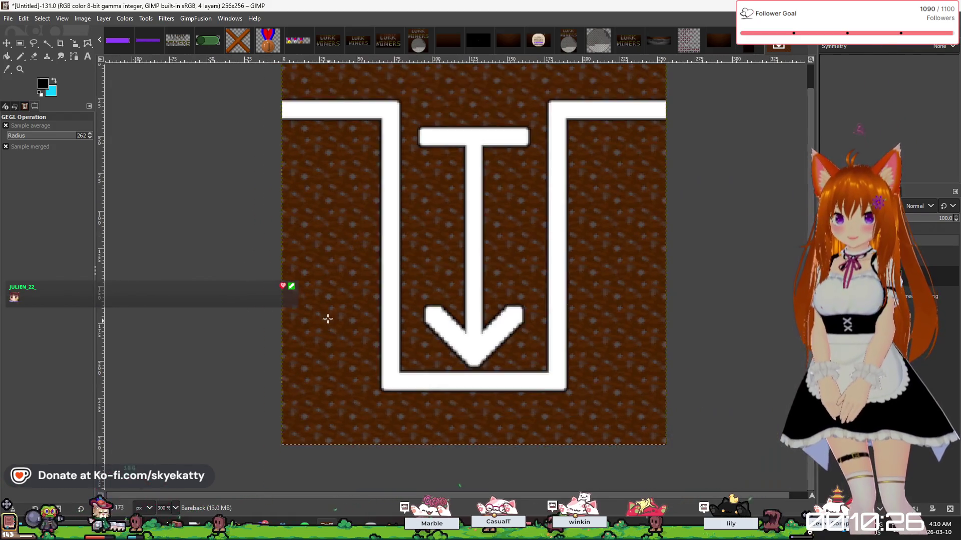
pyautogui.scroll(-2, 371, 300)
pyautogui.scroll(2, 420, 245)
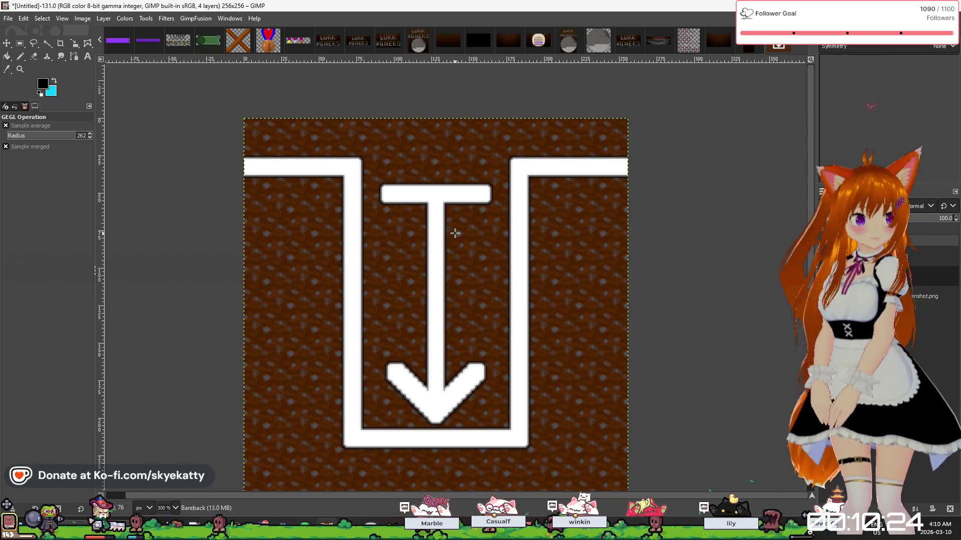
pyautogui.scroll(-1, 468, 301)
pyautogui.scroll(1, 476, 315)
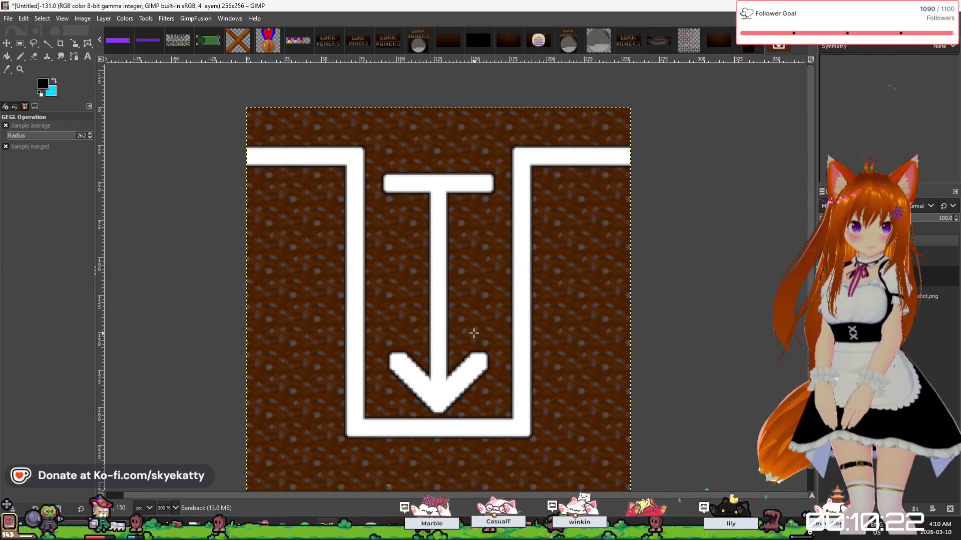
# Switch to Rectangle Select and fine-tune the zoom on the icon.
pyautogui.press('r')
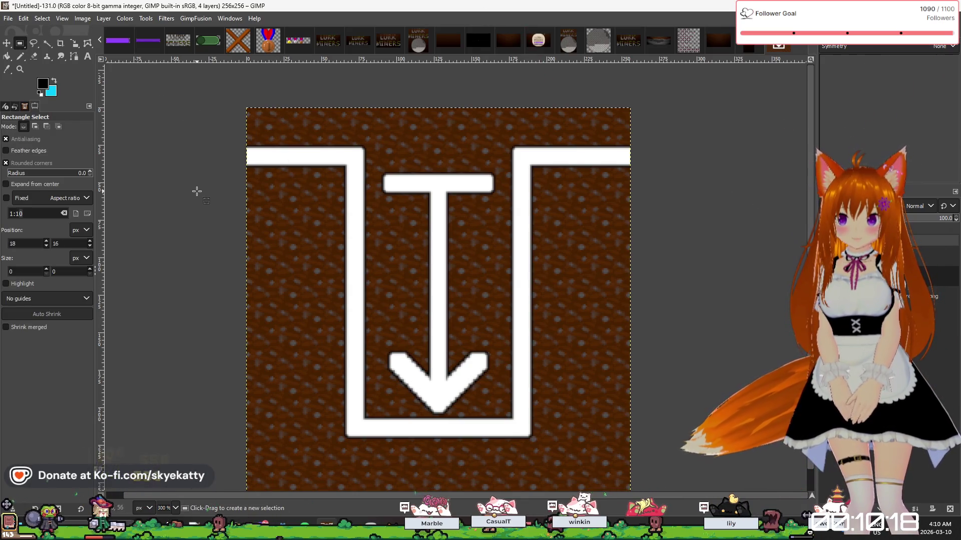
pyautogui.scroll(-1, 195, 223)
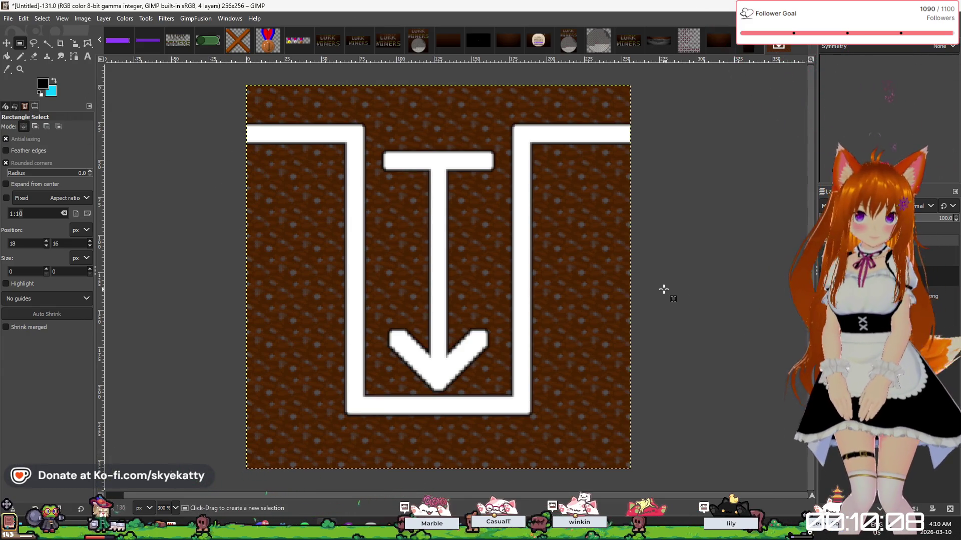
pyautogui.scroll(-2, 440, 167)
pyautogui.scroll(1, 458, 358)
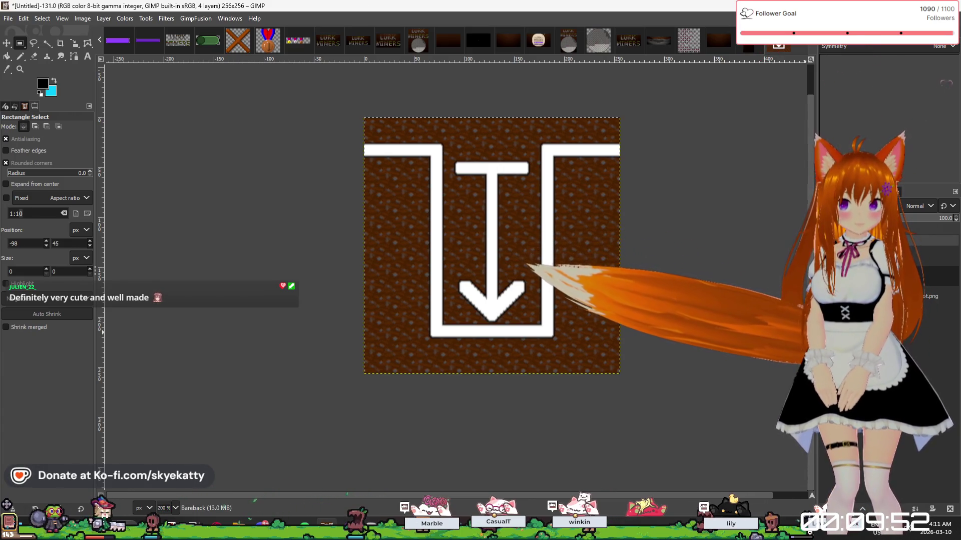
# Flatten the icon's four layers into one with Flatten Image, then open the File menu.
pyautogui.rightClick(801, 276)
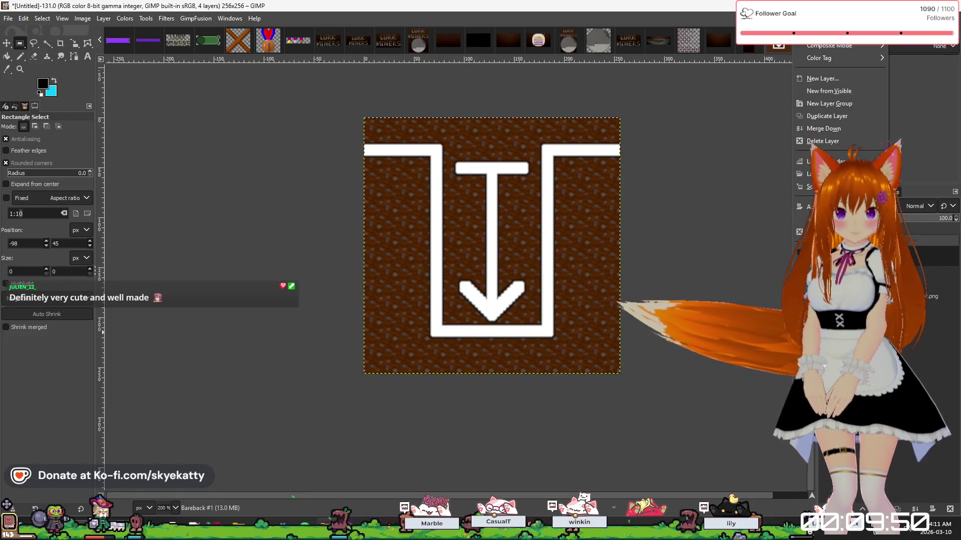
pyautogui.click(825, 350)
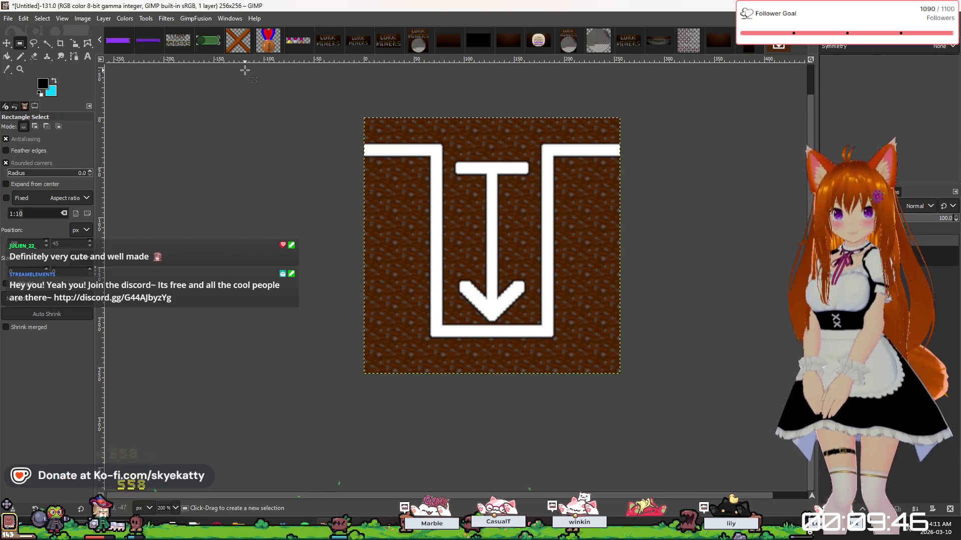
pyautogui.click(7, 19)
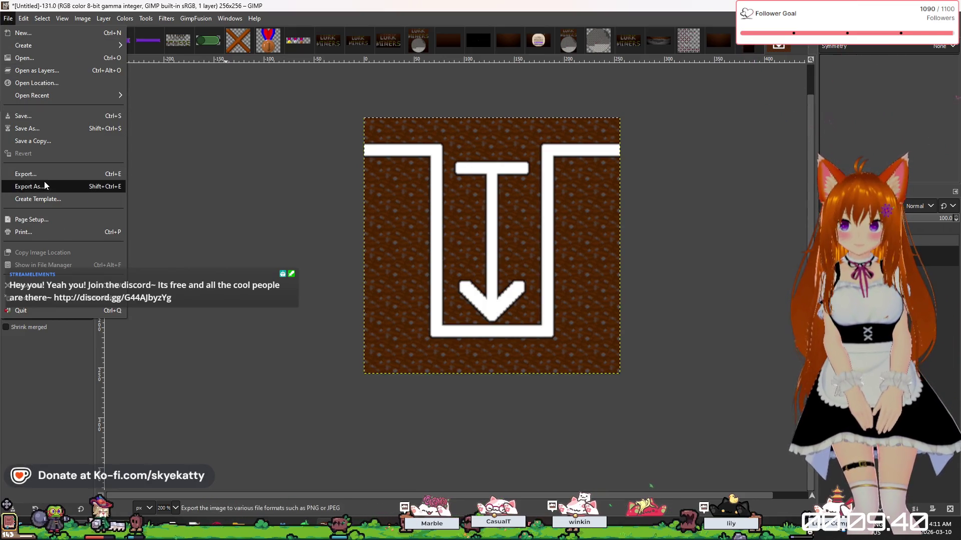
# Name the export Depth_Achieved.jpg in the Steam Assets folder.
pyautogui.click(56, 188)
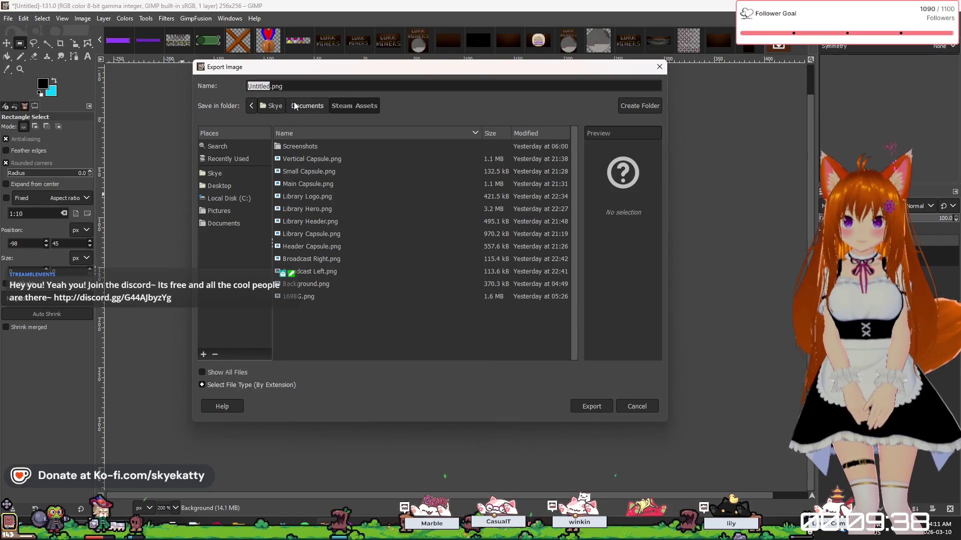
pyautogui.write('Depth A')
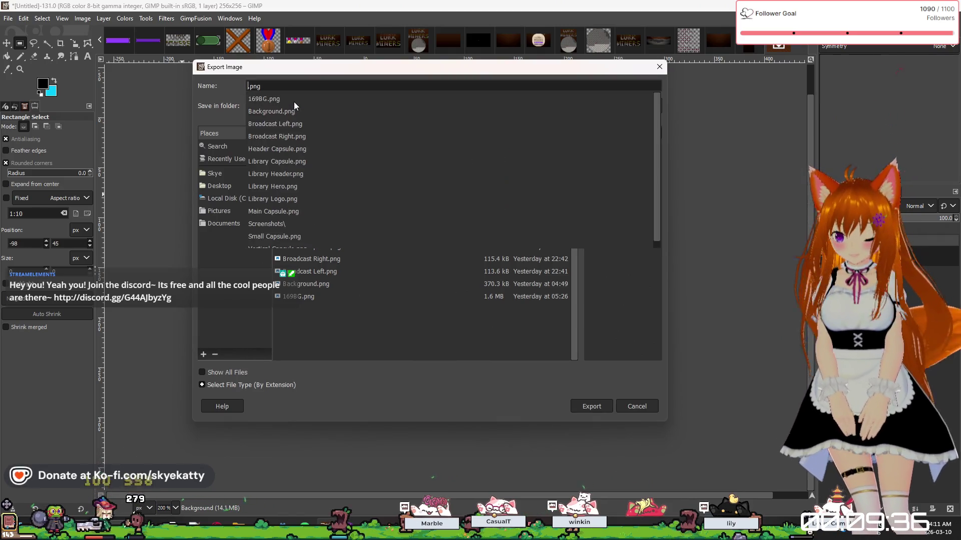
pyautogui.write('chieve')
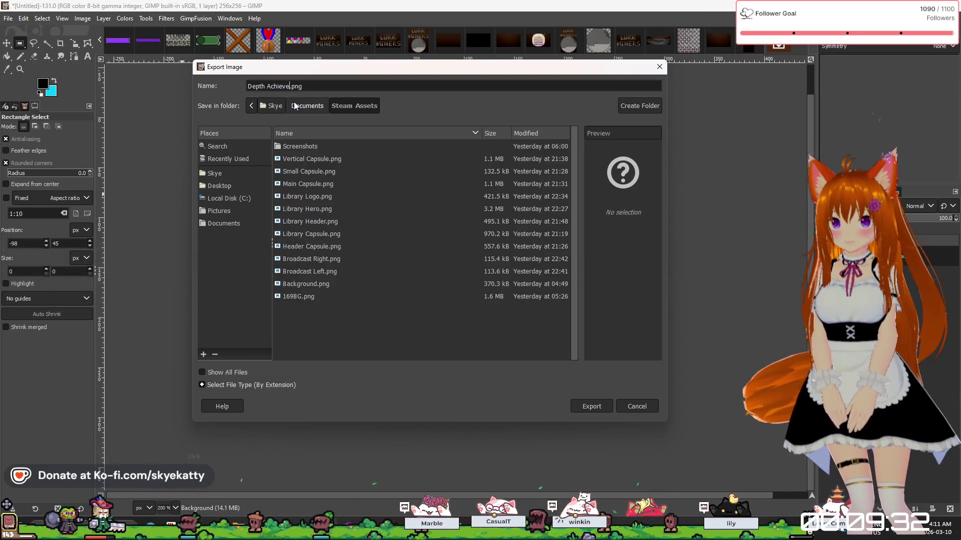
pyautogui.doubleClick(297, 86)
pyautogui.write('jpg')
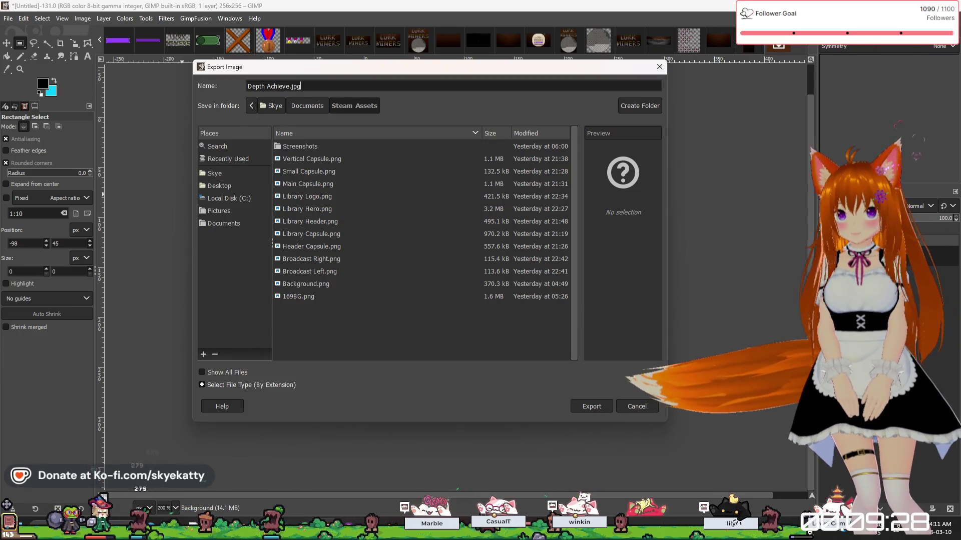
pyautogui.click(267, 87)
pyautogui.press('BackSpace')
pyautogui.write('_')
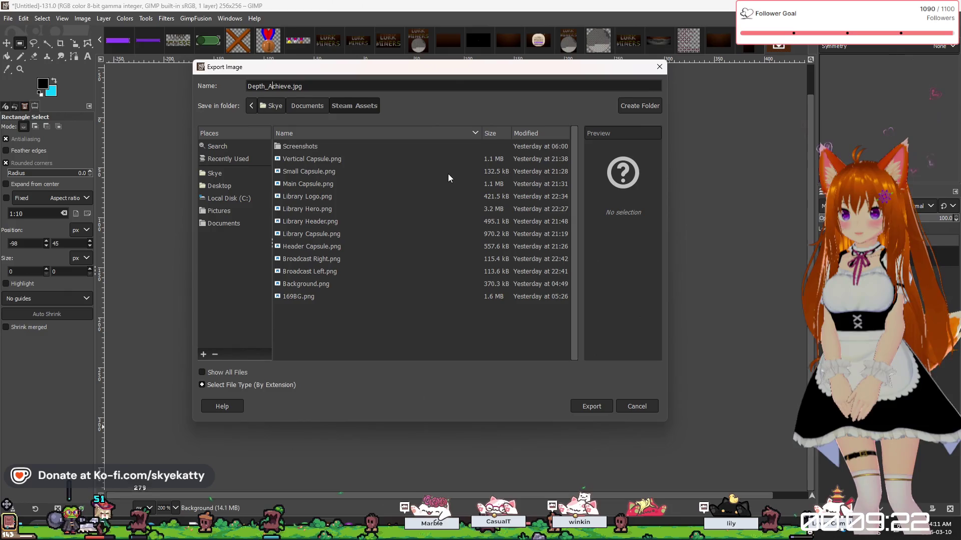
pyautogui.press('Right')
pyautogui.press('Right')
pyautogui.press('Right')
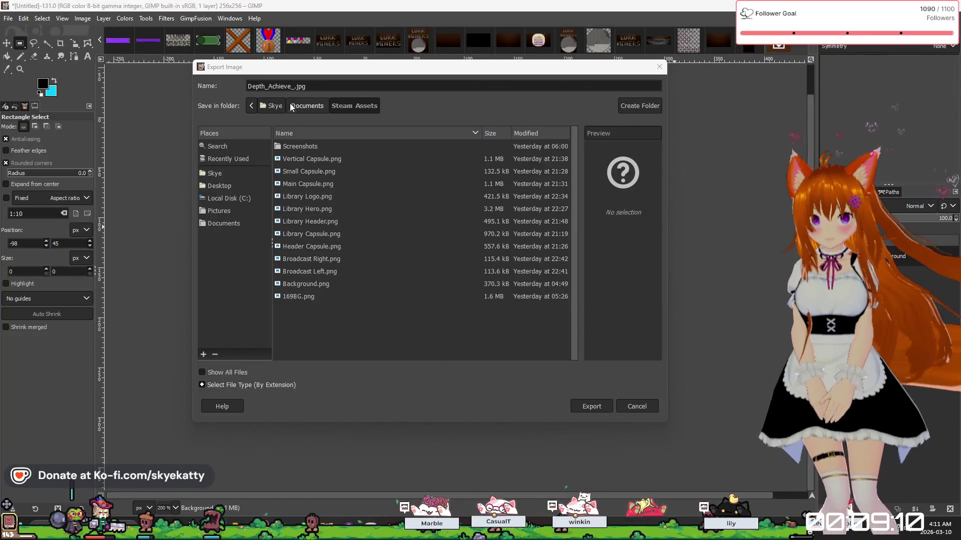
pyautogui.click(291, 86)
pyautogui.write('d')
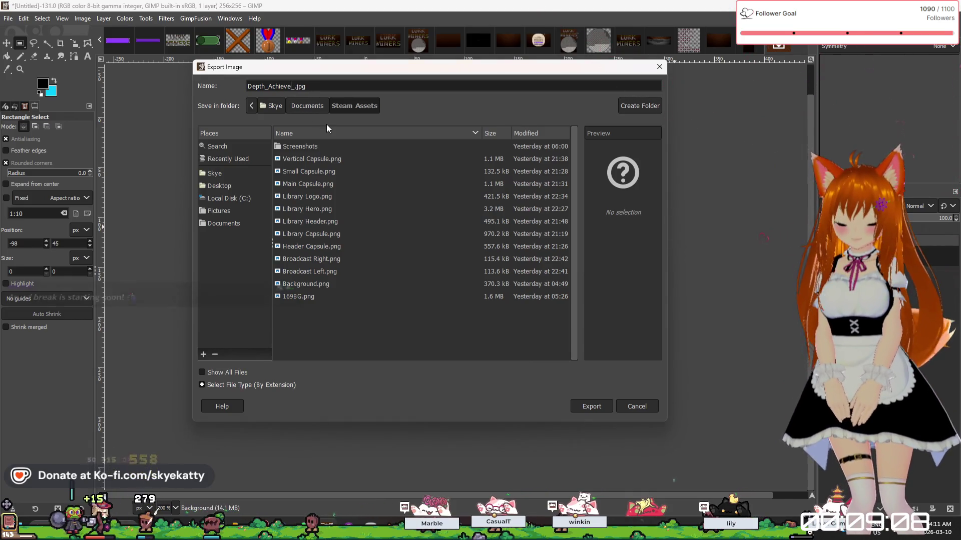
pyautogui.press('Delete')
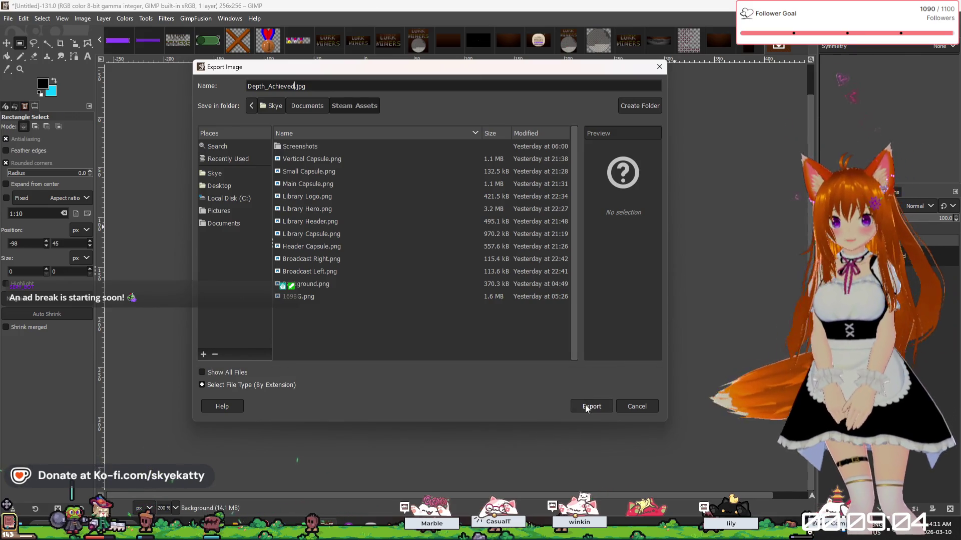
# Export the icon as Depth_Achieved.jpg, accepting the default JPEG settings.
pyautogui.click(590, 407)
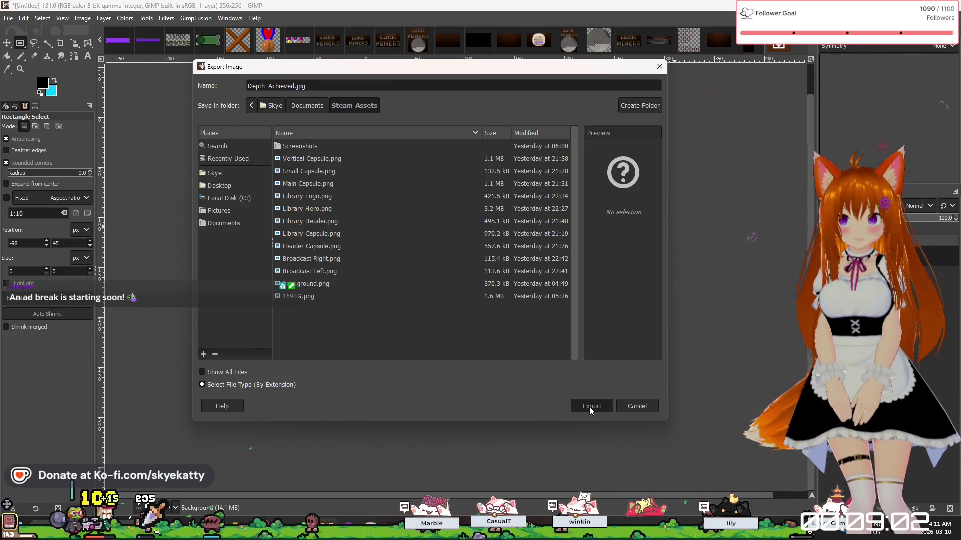
pyautogui.click(465, 379)
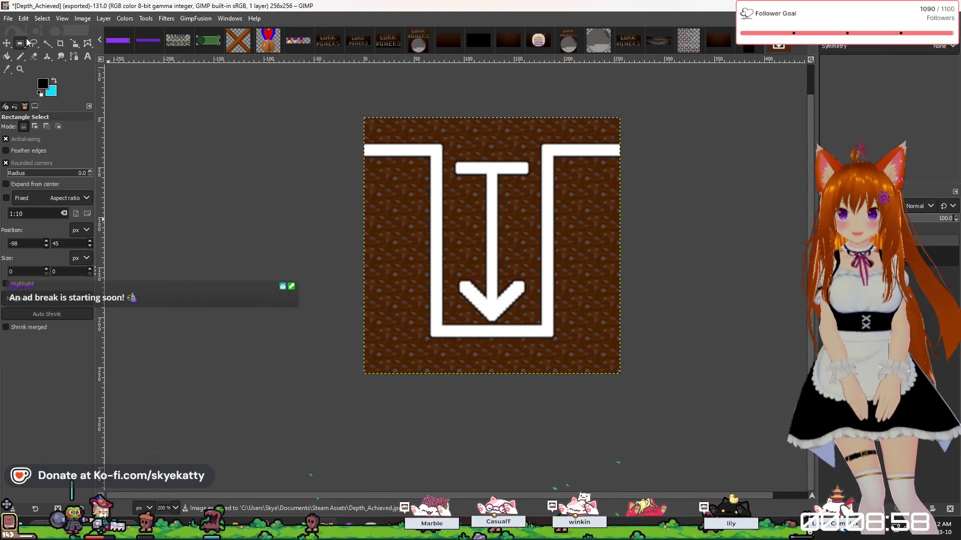
pyautogui.click(108, 20)
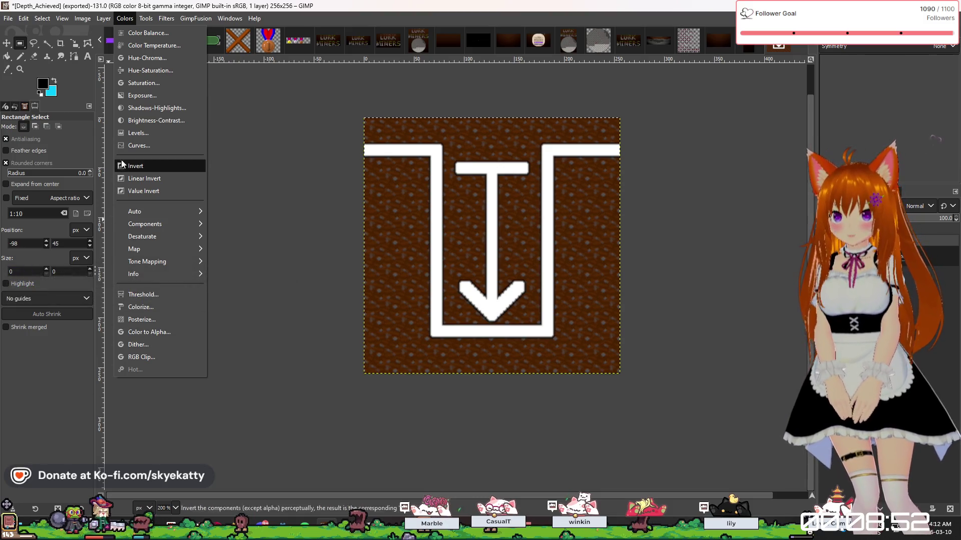
# Desaturate the icon by setting the Saturation scale to 0.000, turning the dirt grey.
pyautogui.click(143, 83)
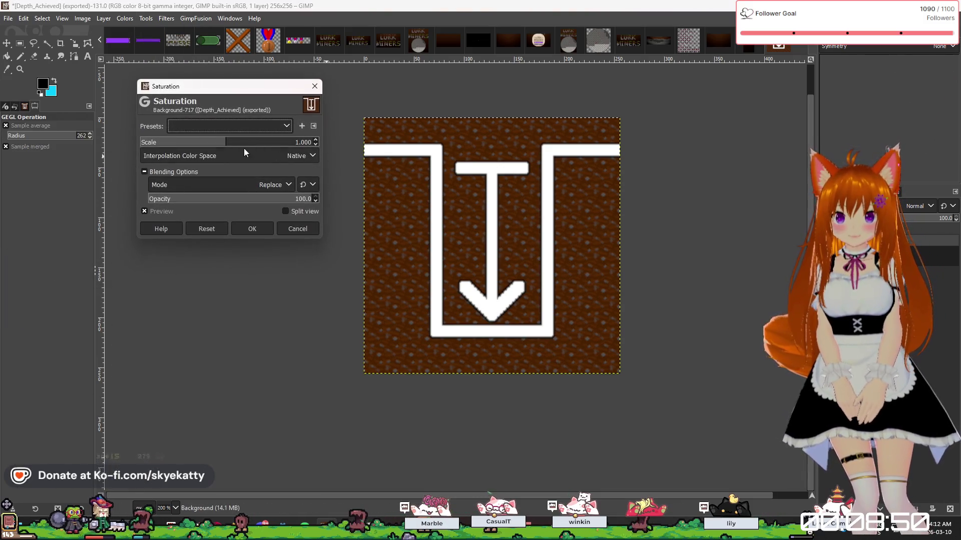
pyautogui.moveTo(226, 144); pyautogui.dragTo(34, 238)
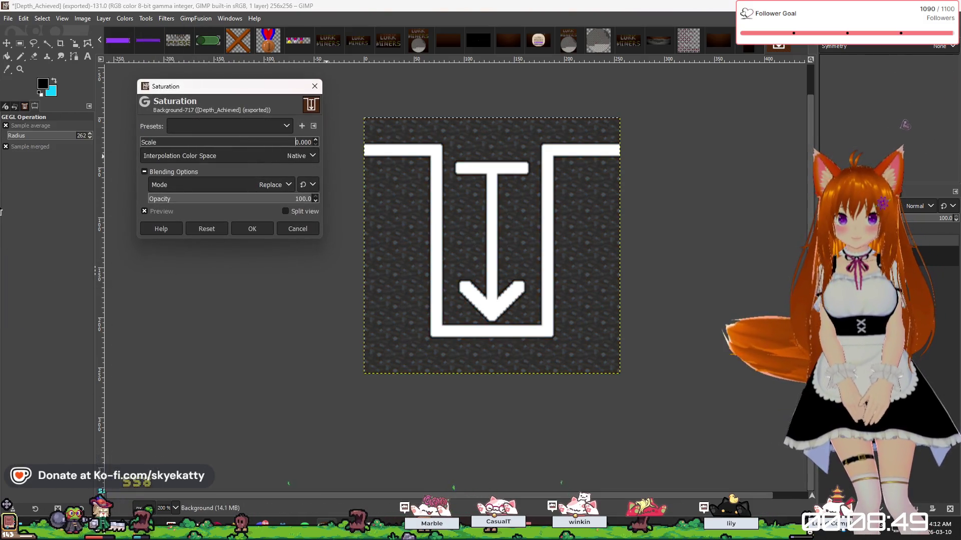
pyautogui.click(246, 231)
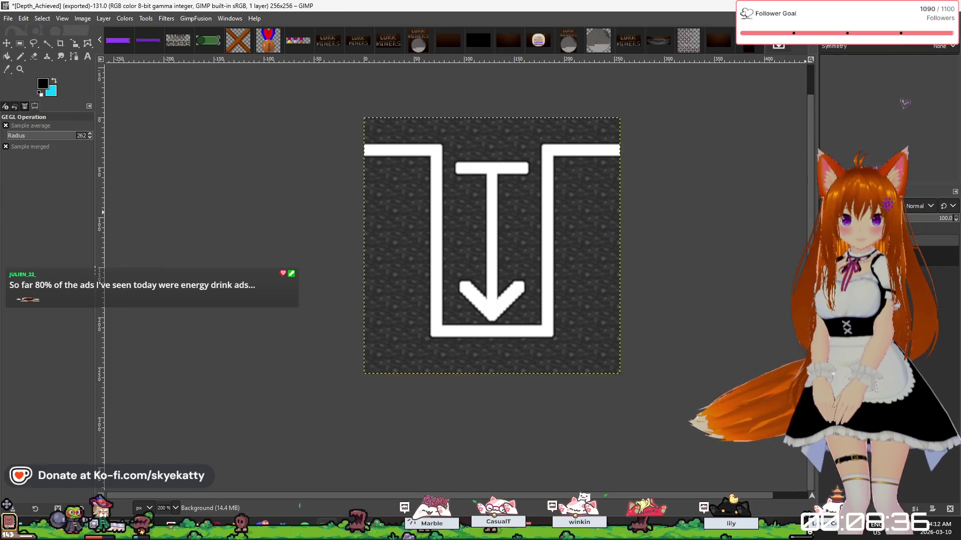
pyautogui.rightClick(864, 255)
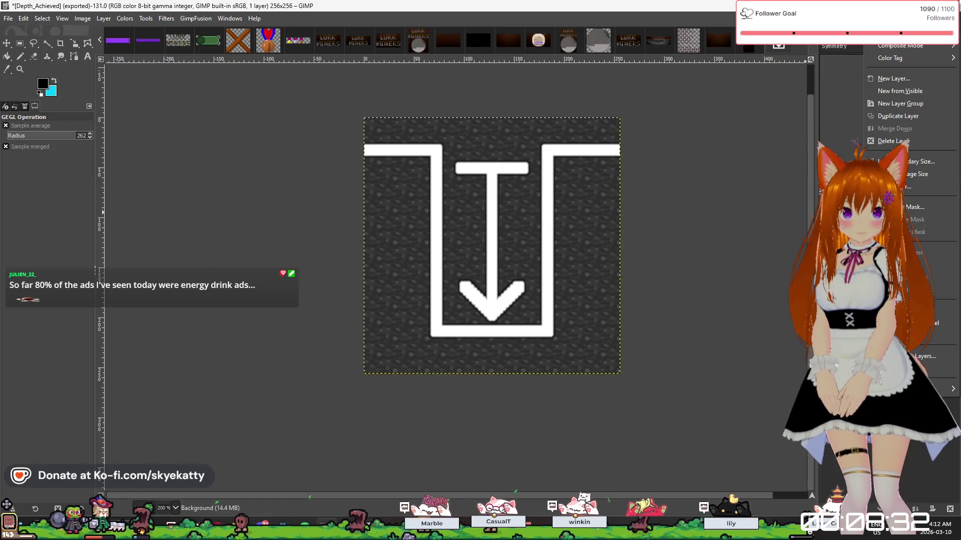
# Add a new layer bucket-filled with black and set its opacity to 30%.
pyautogui.click(893, 79)
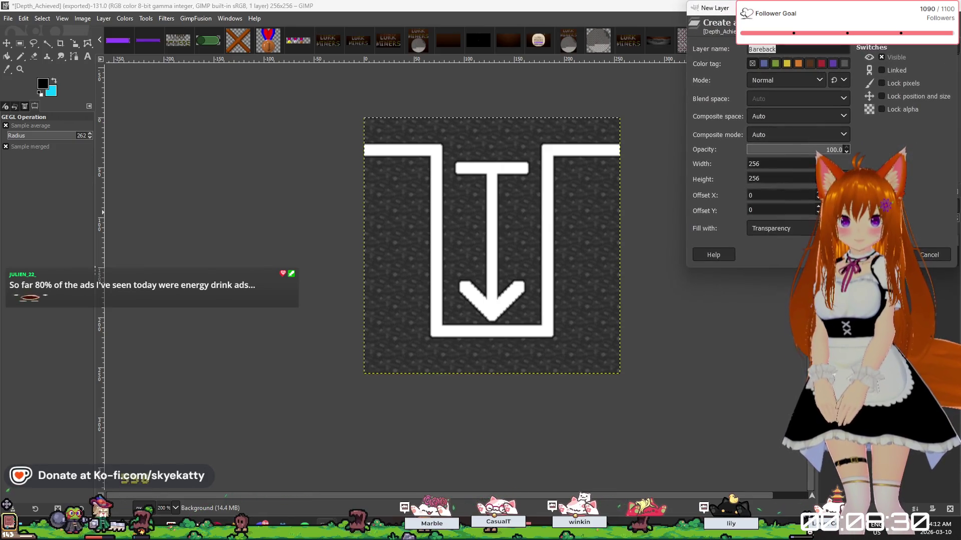
pyautogui.press('Return')
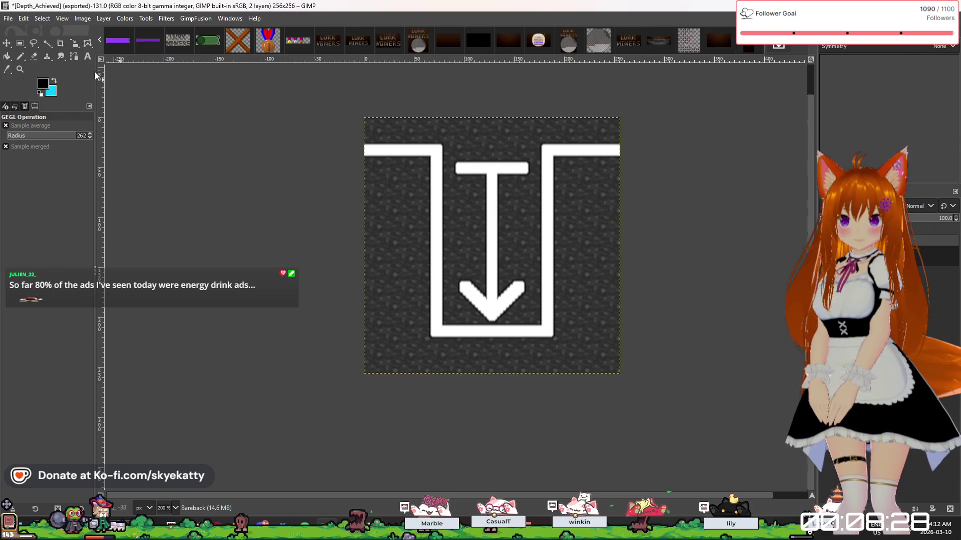
pyautogui.click(10, 56)
pyautogui.click(497, 208)
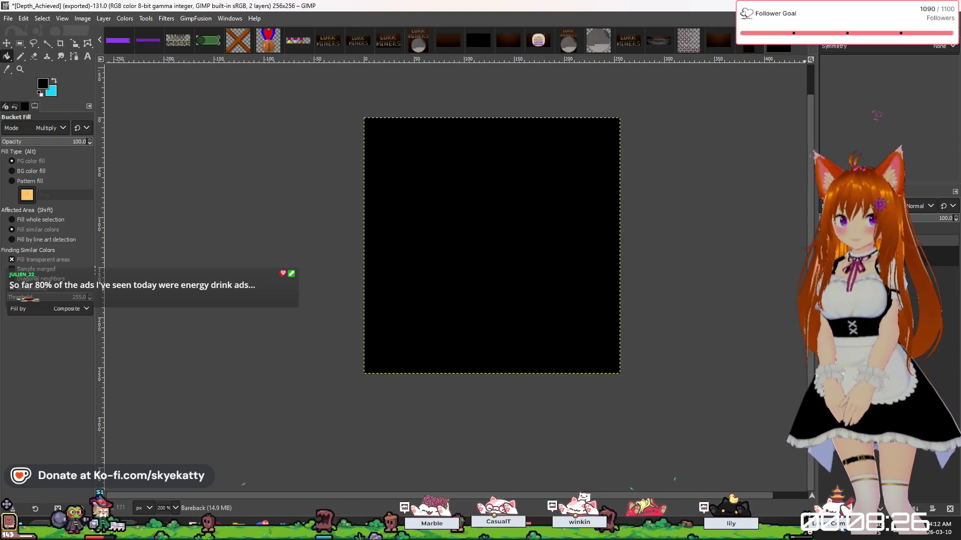
pyautogui.moveTo(948, 218)
pyautogui.mouseDown()
pyautogui.moveTo(848, 218)
pyautogui.moveTo(868, 218)
pyautogui.mouseUp()
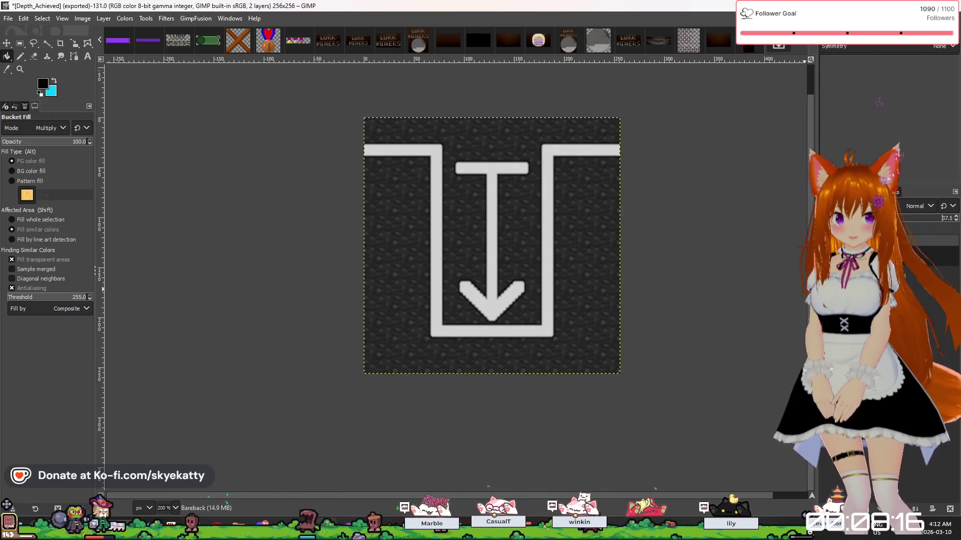
pyautogui.click(8, 18)
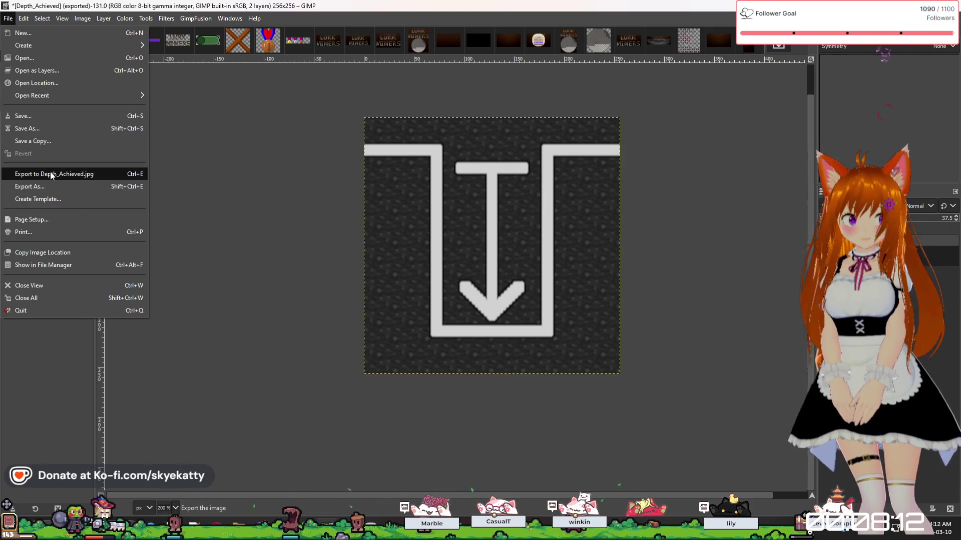
pyautogui.click(946, 226)
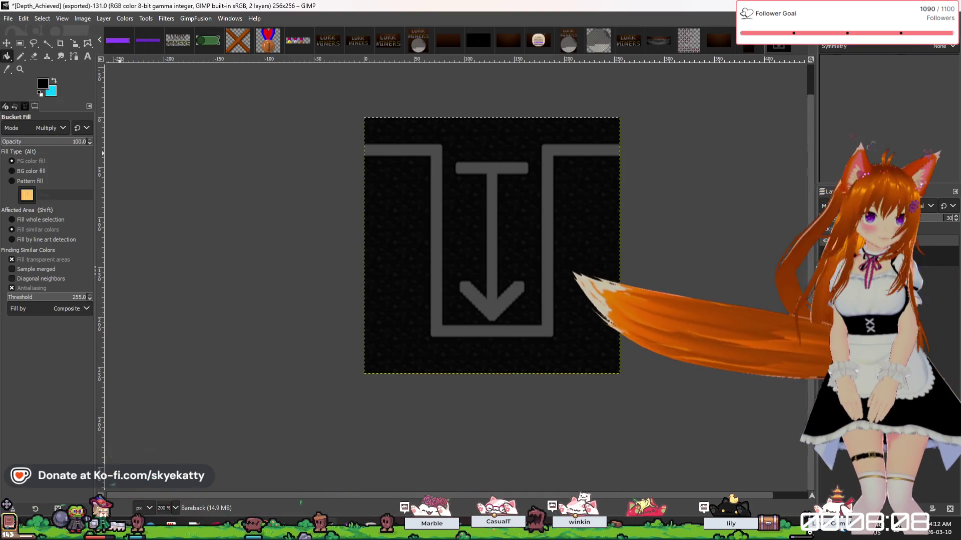
pyautogui.write('.0')
pyautogui.press('Return')
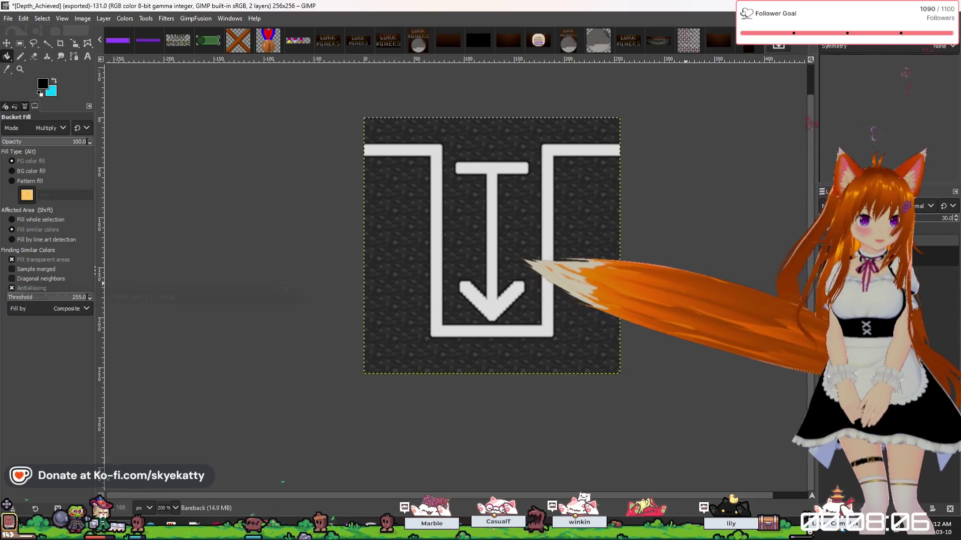
pyautogui.click(9, 18)
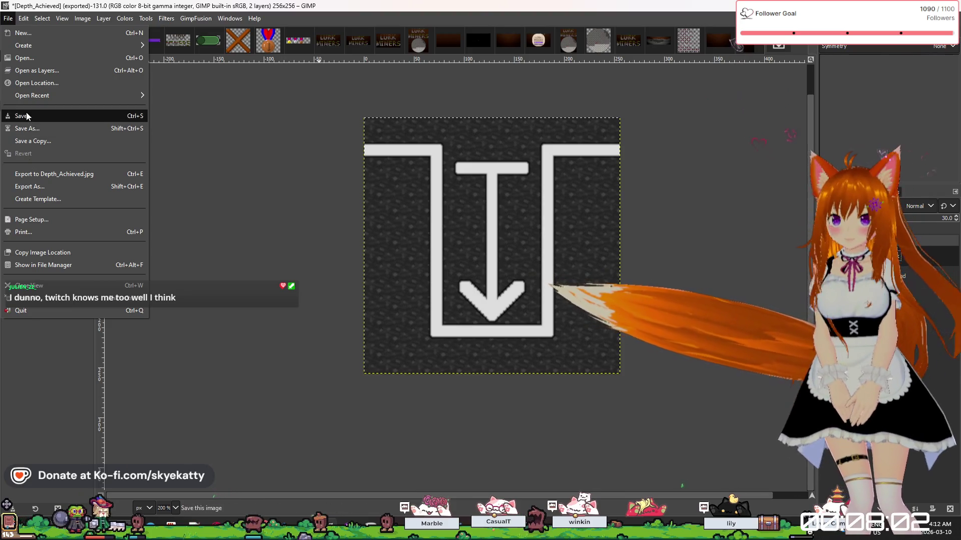
# Export the darkened icon as Depth_Unachieved.jpg with the default JPEG settings.
pyautogui.click(31, 187)
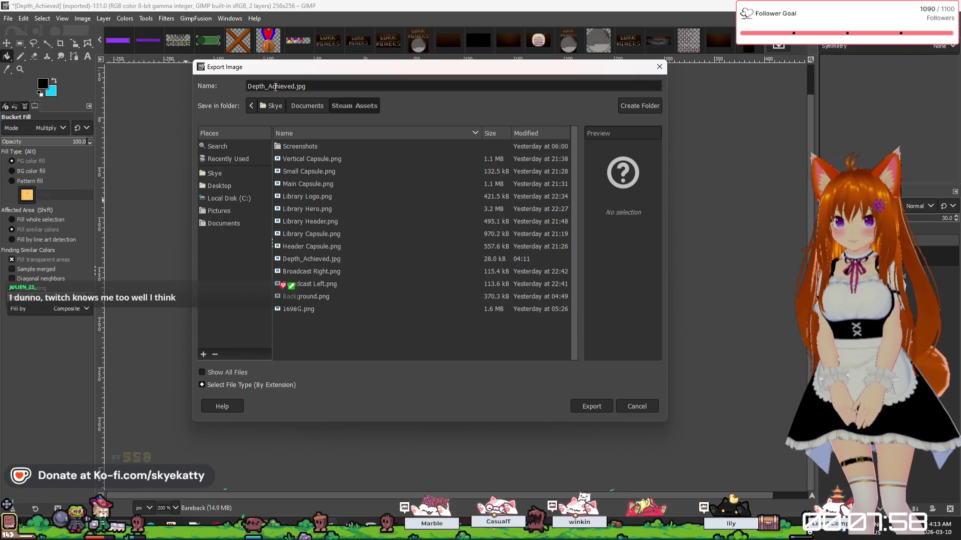
pyautogui.write('Una')
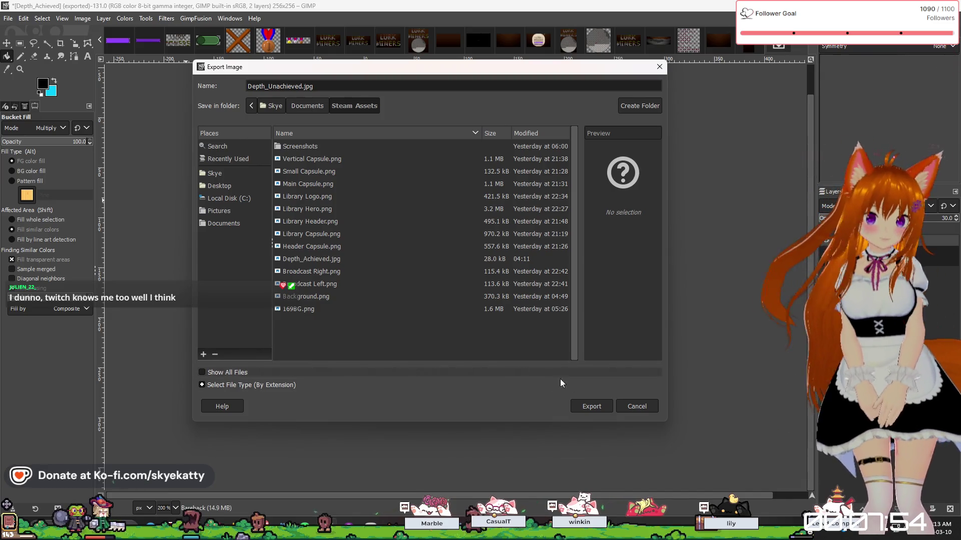
pyautogui.click(601, 409)
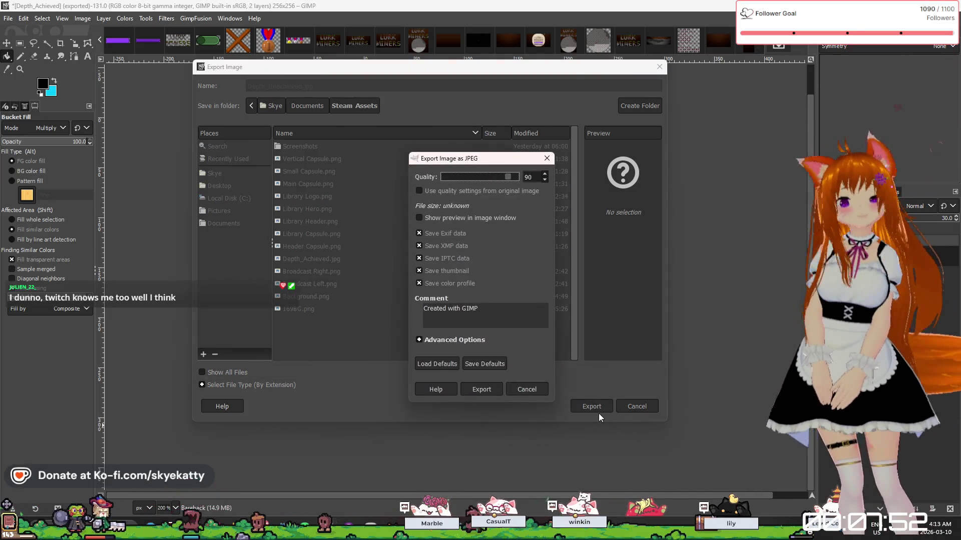
pyautogui.click(485, 386)
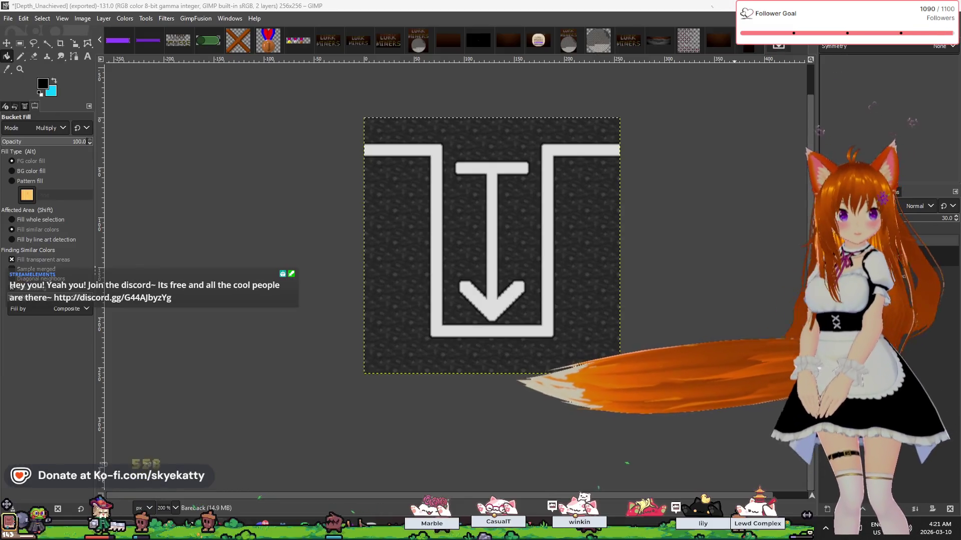
# Switch back to the Opera window showing the Steamworks achievements page with Alt+Tab.
pyautogui.hotkey('alt', 'Tab')
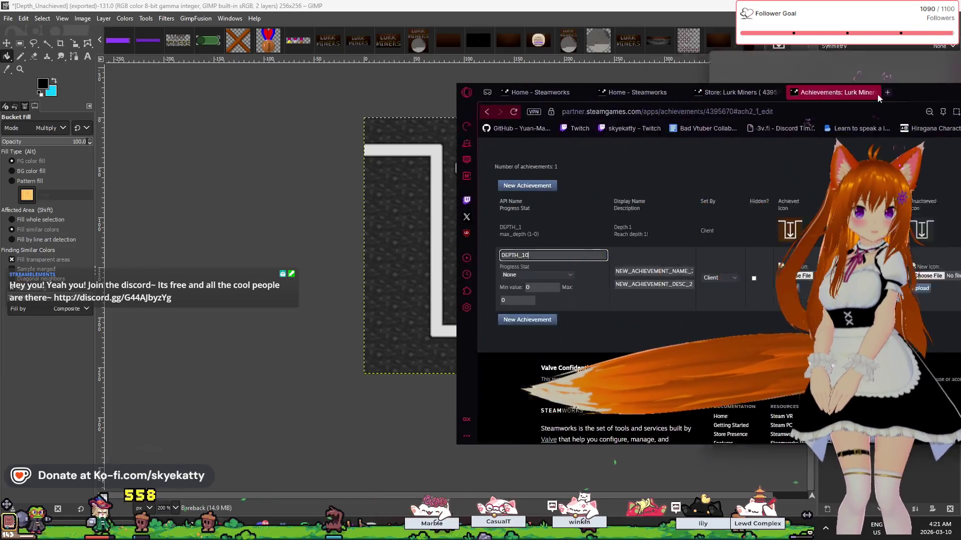
# Link DEPTH_10 to the max_depth progress stat with a minimum value of 10.
pyautogui.moveTo(617, 89); pyautogui.dragTo(656, 90)
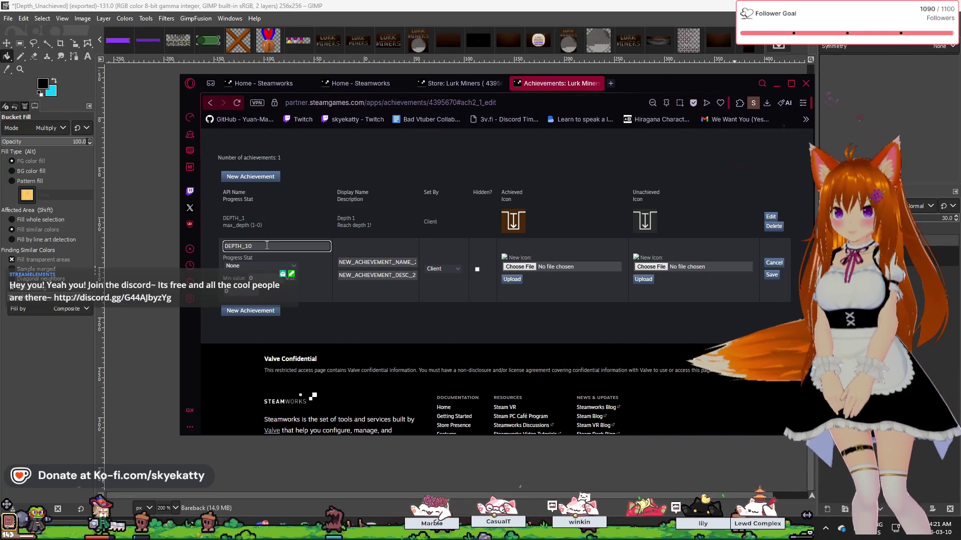
pyautogui.click(287, 266)
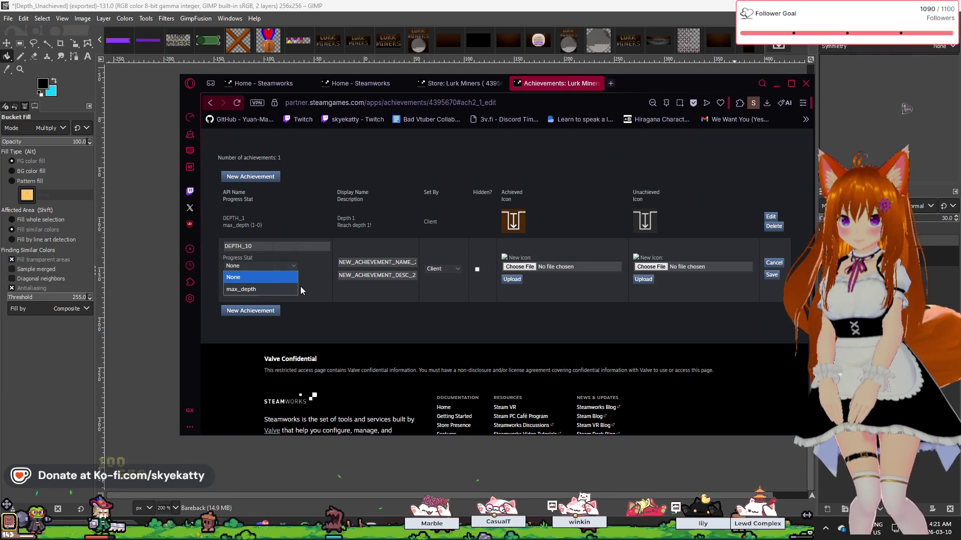
pyautogui.click(294, 290)
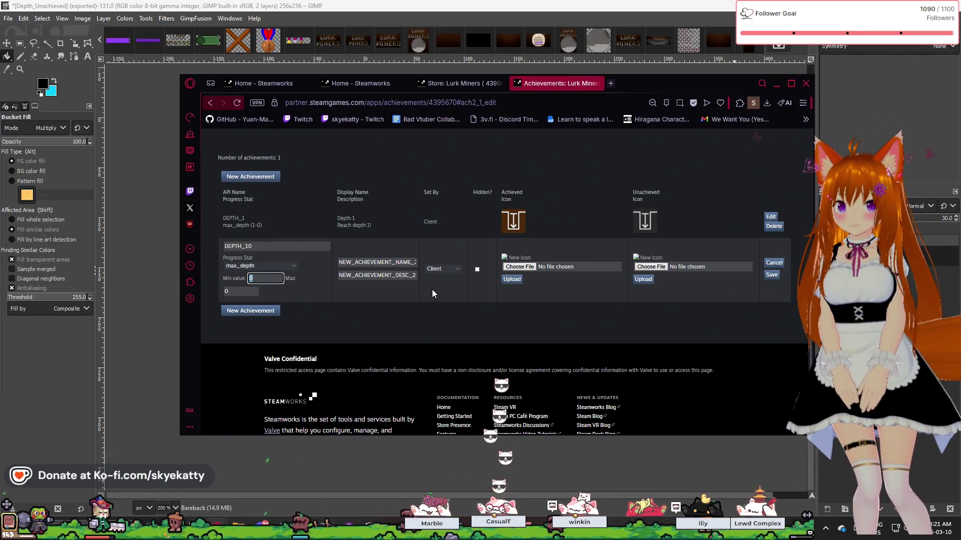
pyautogui.write('10')
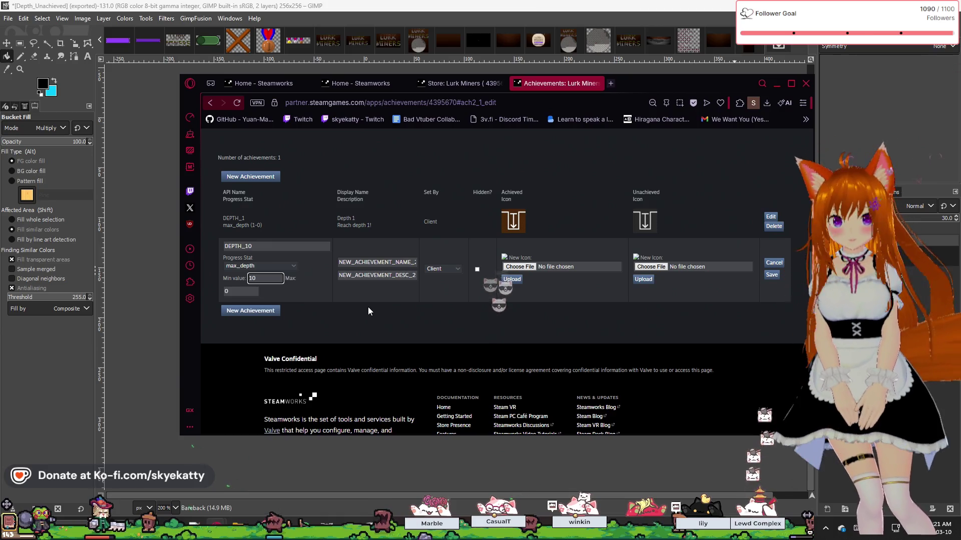
pyautogui.click(251, 291)
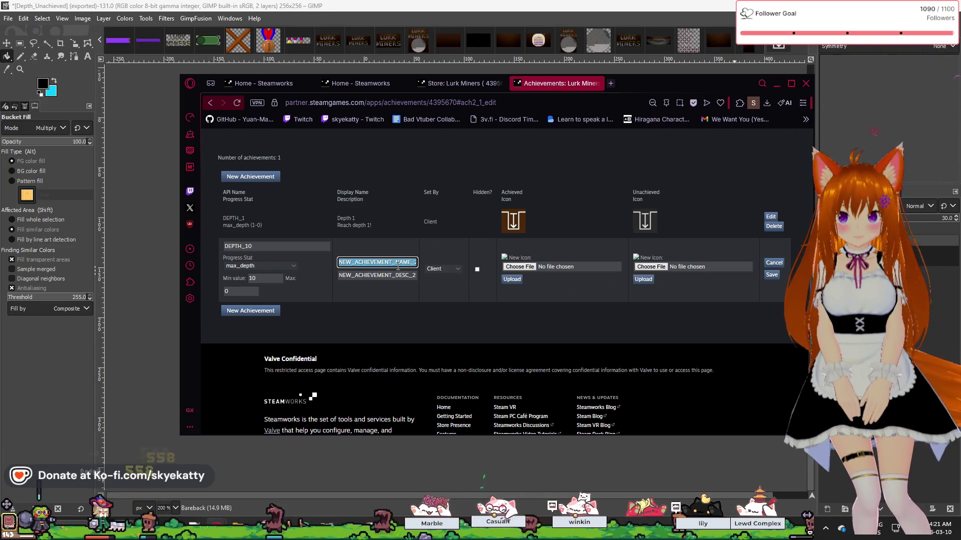
# Complete DEPTH_10's display name as 'Depth 10'.
pyautogui.write('Depth 10')
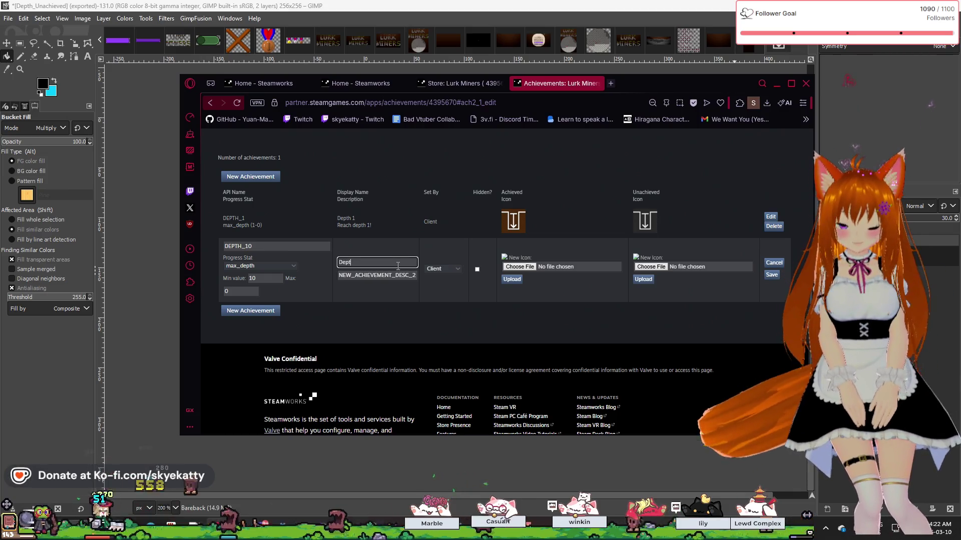
pyautogui.scroll(2, 398, 266)
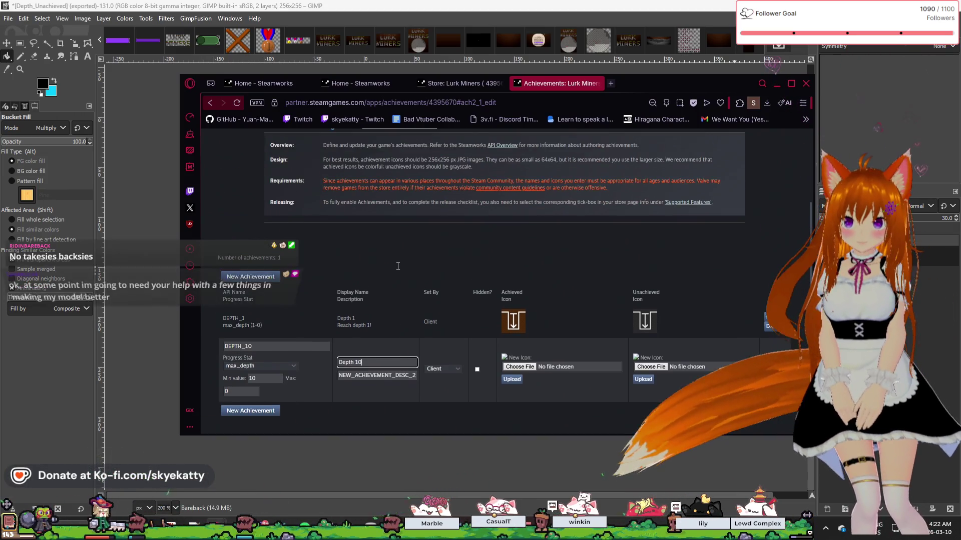
pyautogui.scroll(-1, 398, 266)
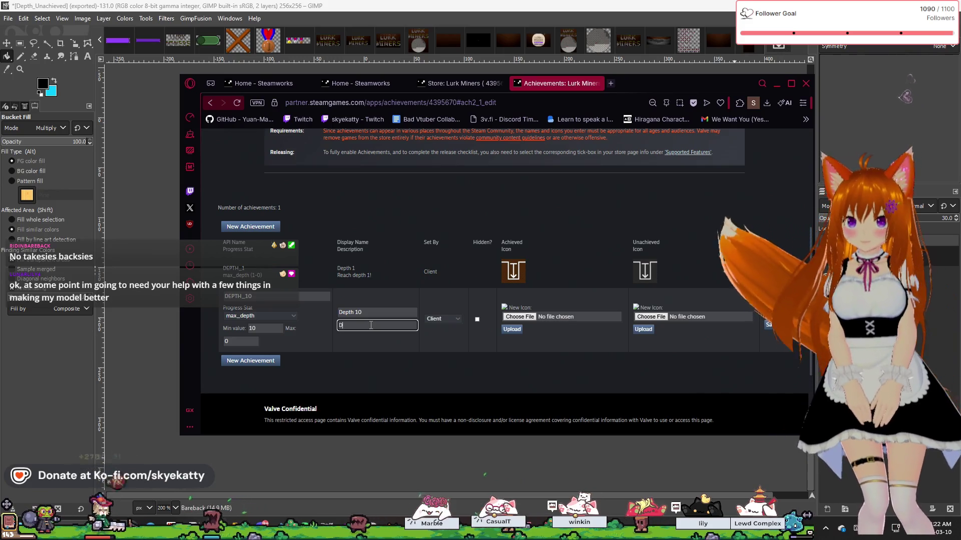
# Replace DEPTH_10's description with 'Reach depth 10!' and start choosing its achieved icon file.
pyautogui.write('Dep')
pyautogui.press('BackSpace')
pyautogui.press('BackSpace')
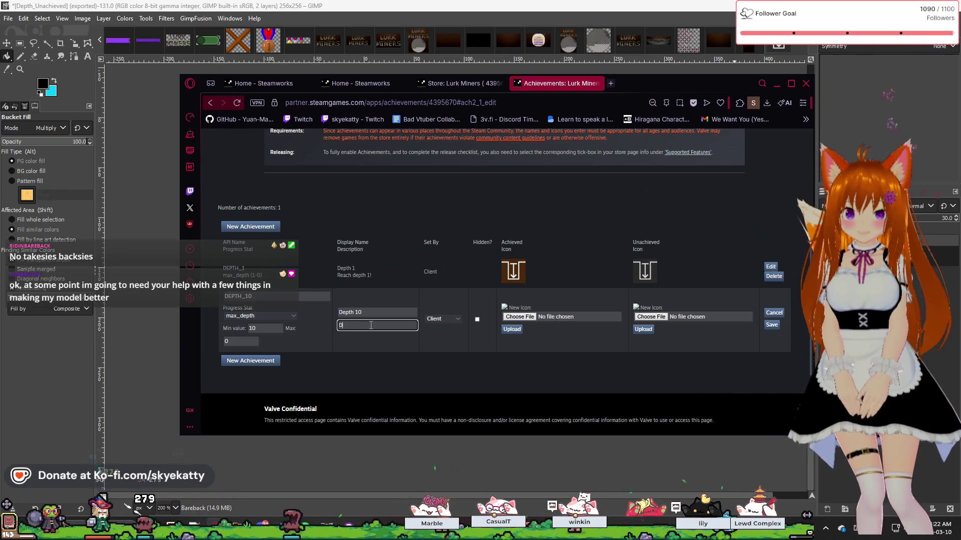
pyautogui.press('BackSpace')
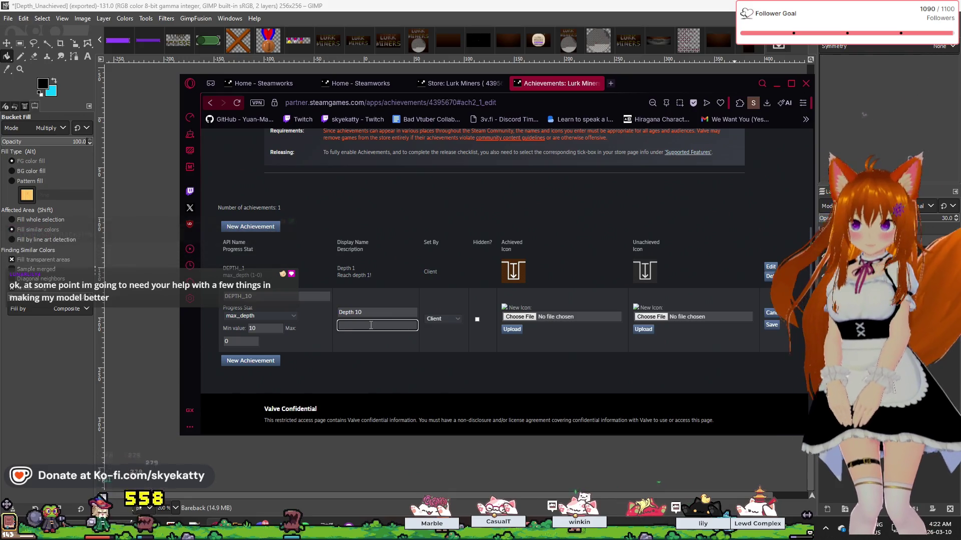
pyautogui.write('W')
pyautogui.press('BackSpace')
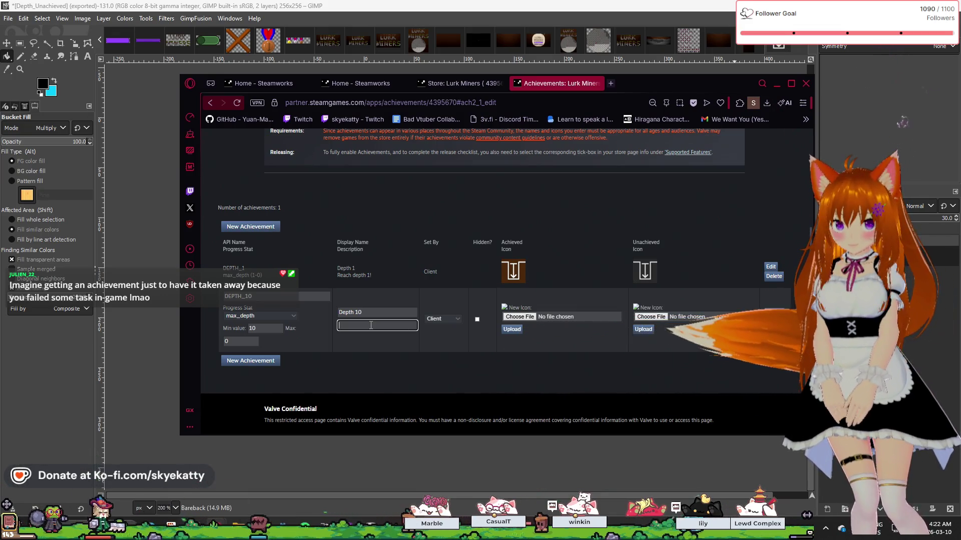
pyautogui.write('Reach')
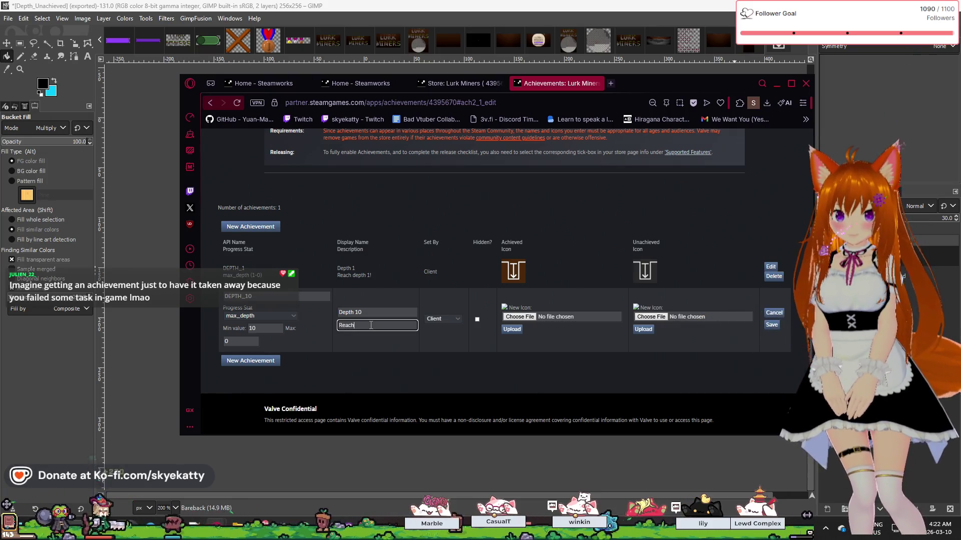
pyautogui.write(' depth 1-')
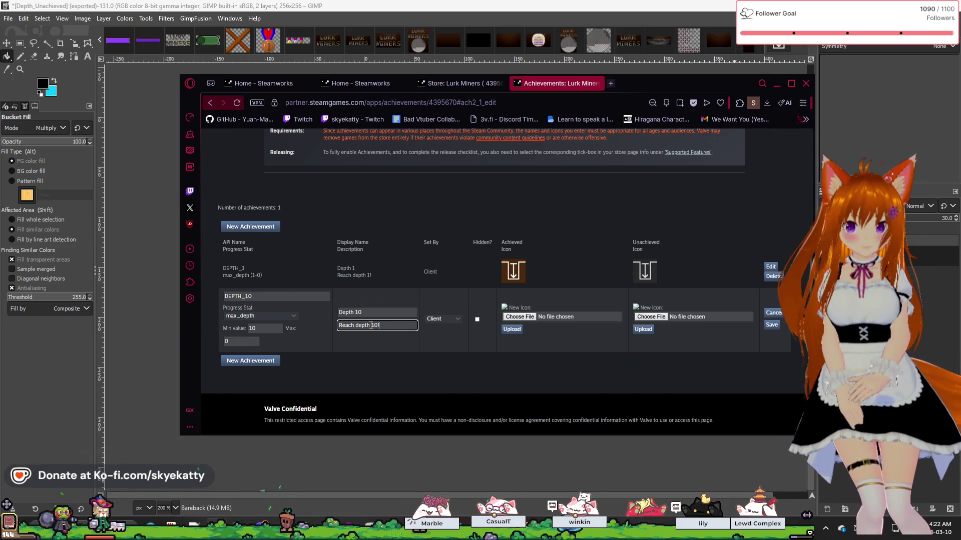
pyautogui.click(516, 318)
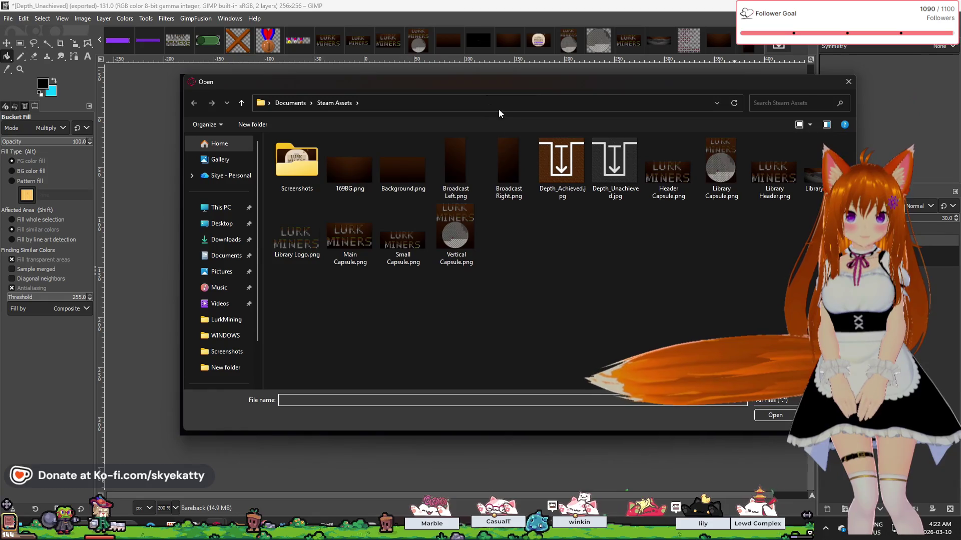
# Select Depth_Achieved.jpg as the achieved icon, try uploading it, then save DEPTH_10.
pyautogui.click(561, 163)
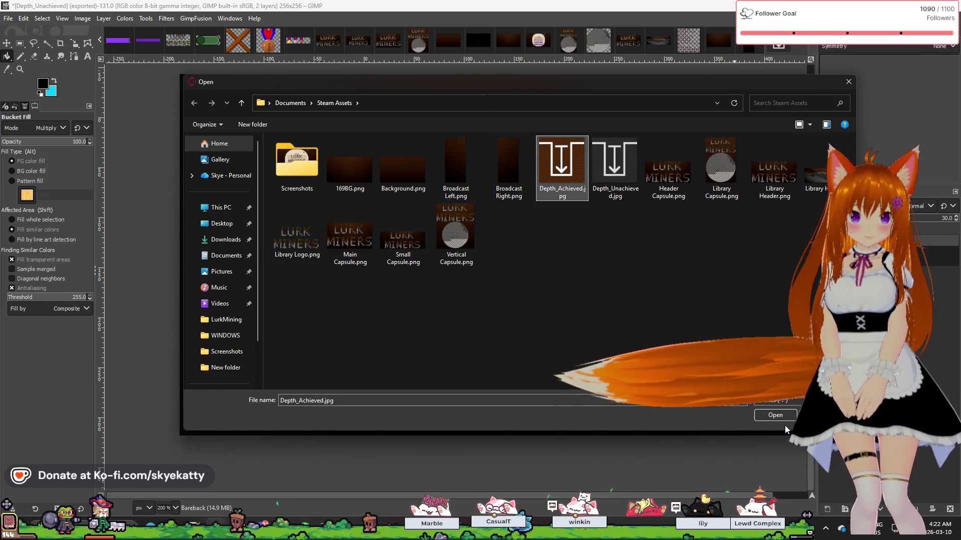
pyautogui.click(765, 414)
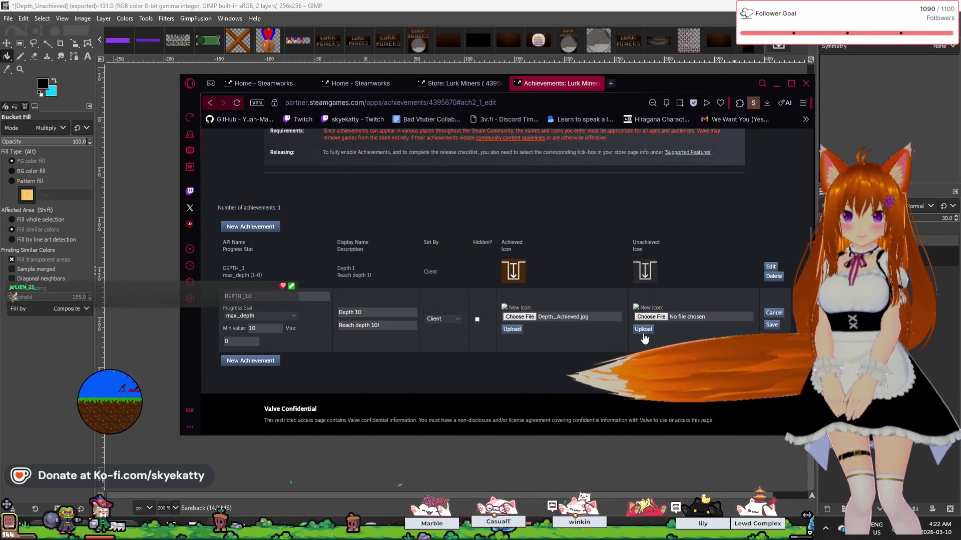
pyautogui.click(510, 329)
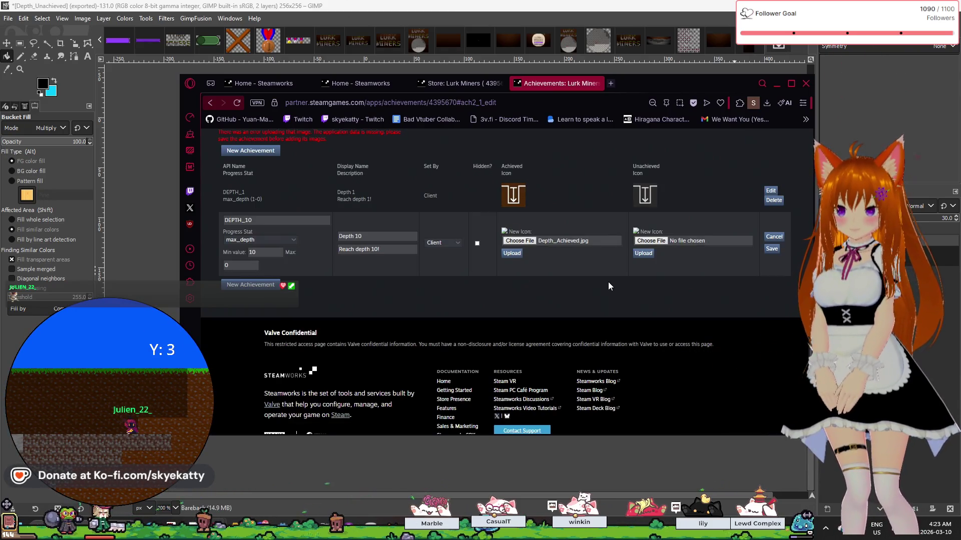
pyautogui.scroll(1, 608, 282)
pyautogui.click(512, 303)
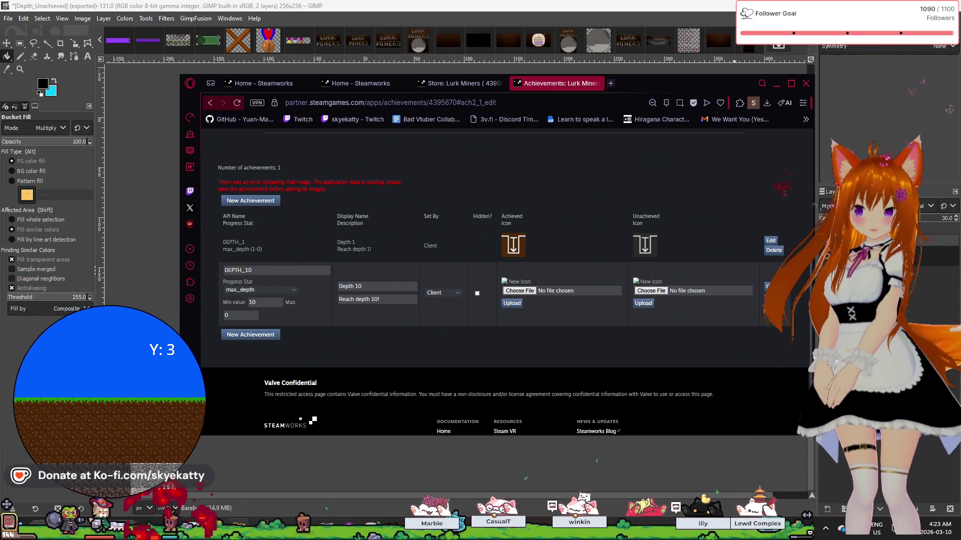
# Re-attach and upload Depth_Achieved.jpg, then attach Depth_Unachieved.jpg as the unachieved icon.
pyautogui.moveTo(750, 255); pyautogui.dragTo(521, 294)
pyautogui.click(517, 304)
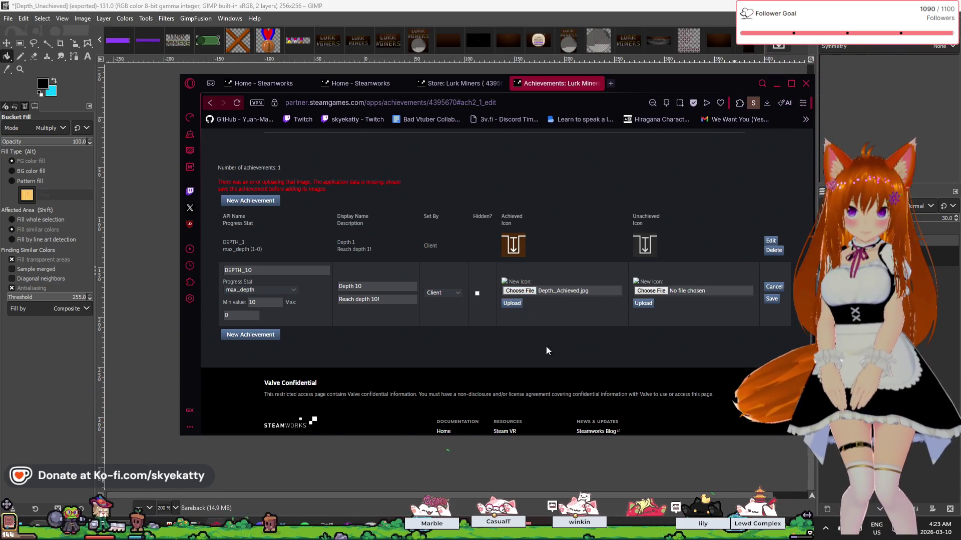
pyautogui.moveTo(761, 236)
pyautogui.mouseDown()
pyautogui.moveTo(647, 321)
pyautogui.moveTo(662, 317)
pyautogui.mouseUp()
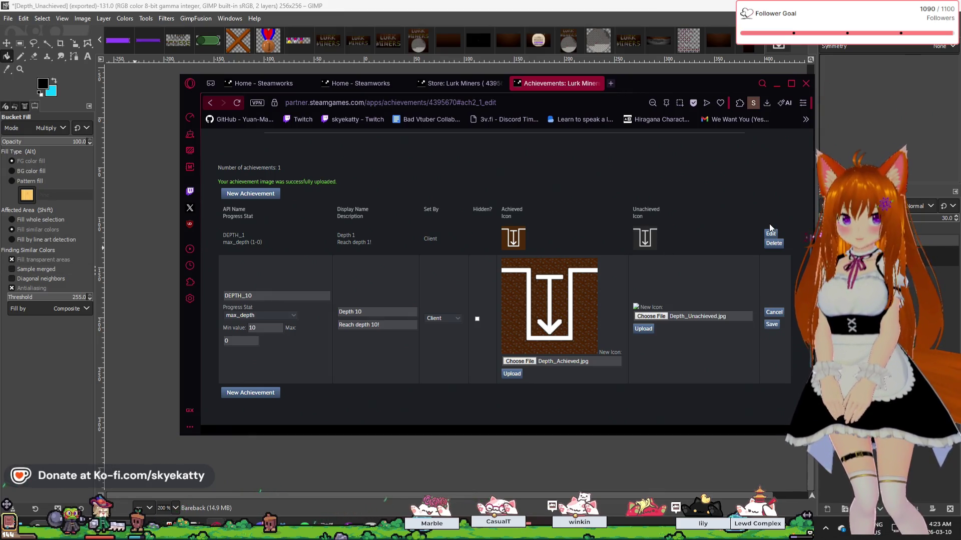
# Upload DEPTH_10's grey unachieved icon, save the row with both icons, and add a new achievement row.
pyautogui.click(640, 331)
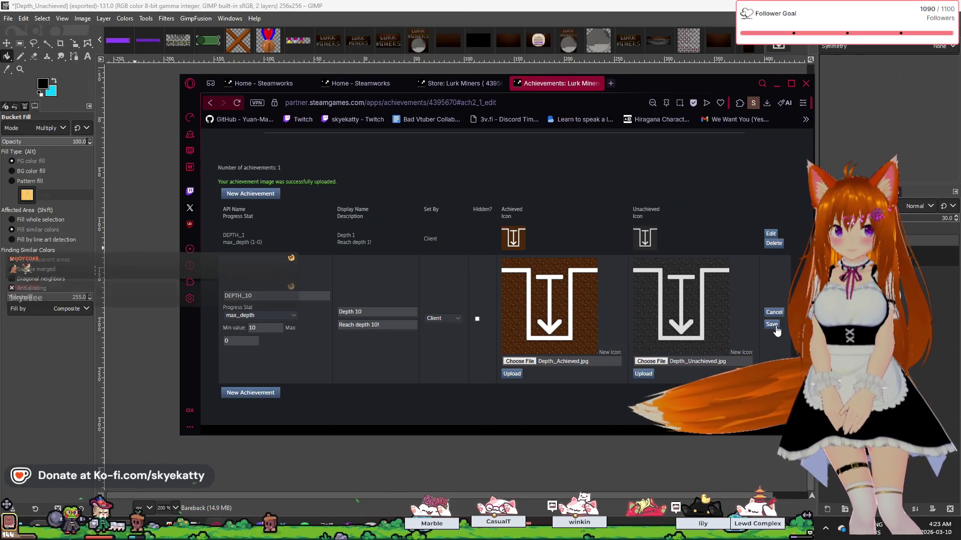
pyautogui.click(776, 328)
pyautogui.scroll(-2, 473, 330)
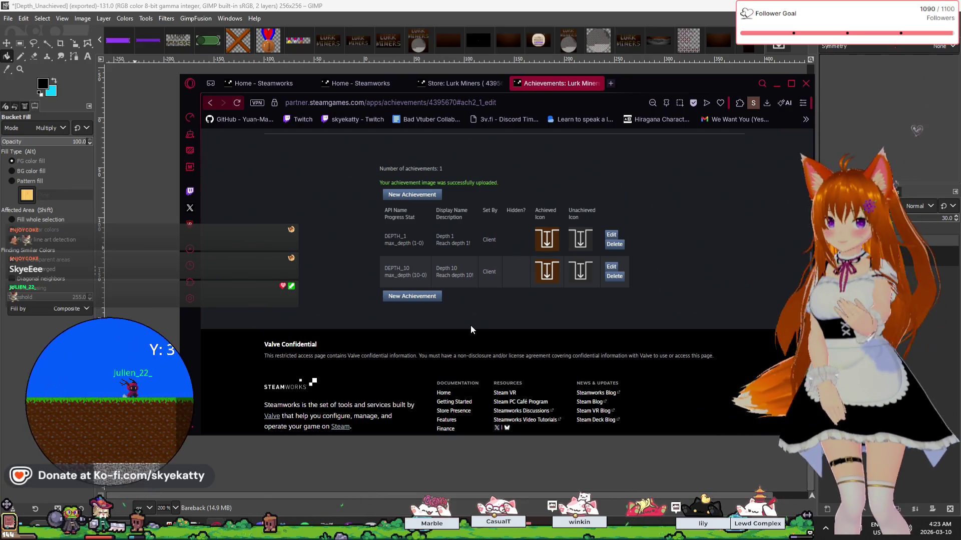
pyautogui.scroll(1, 471, 327)
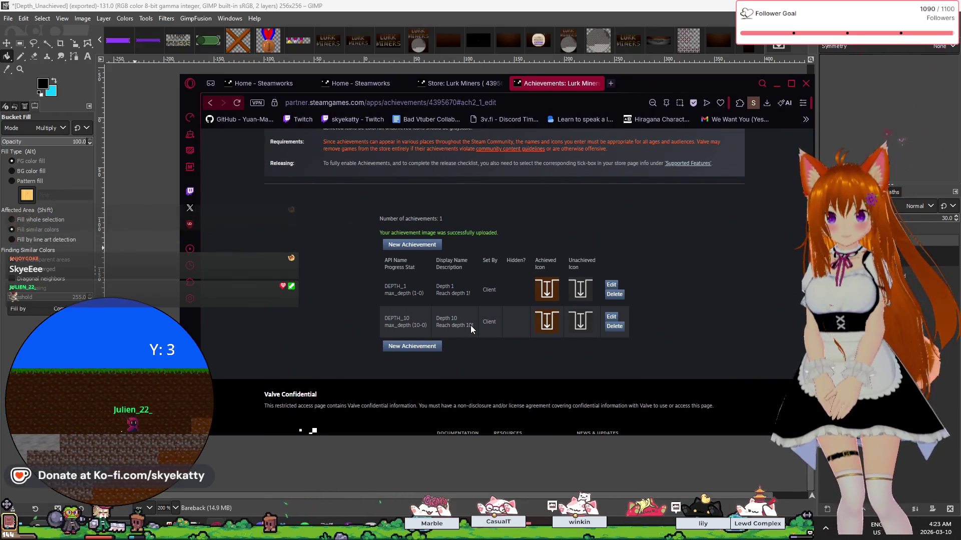
pyautogui.scroll(-2, 470, 326)
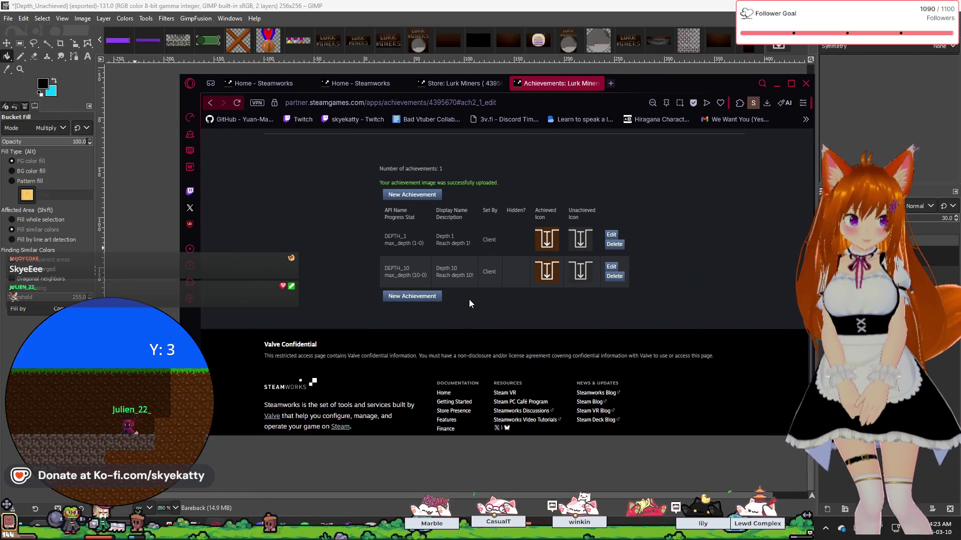
pyautogui.click(413, 297)
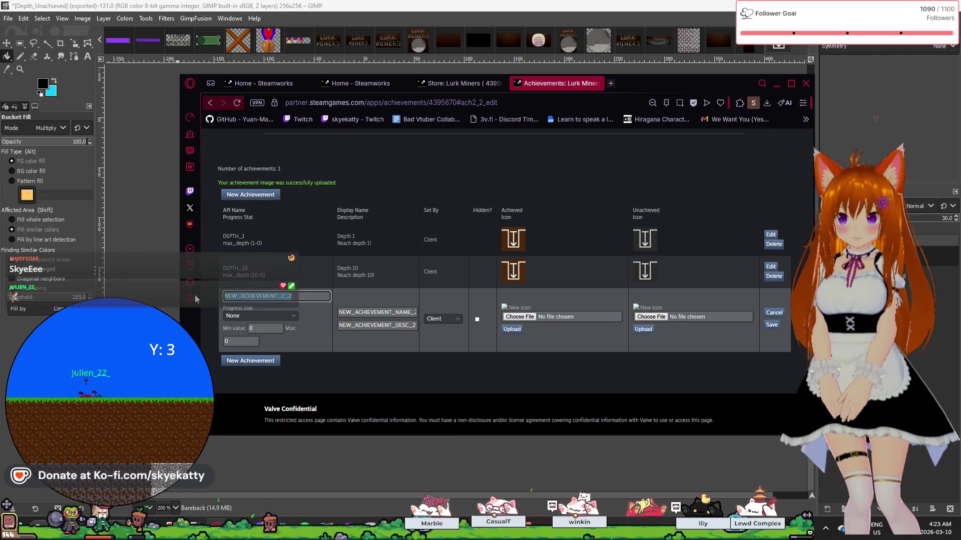
# Name the new achievement DEPTH_25 and link its progress stat to max_depth.
pyautogui.write('D')
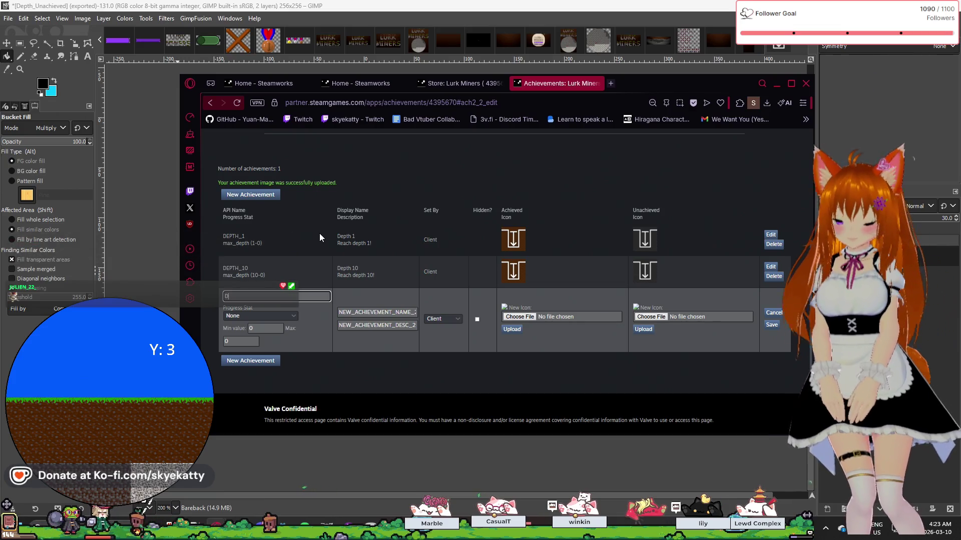
pyautogui.write('EPTH_25')
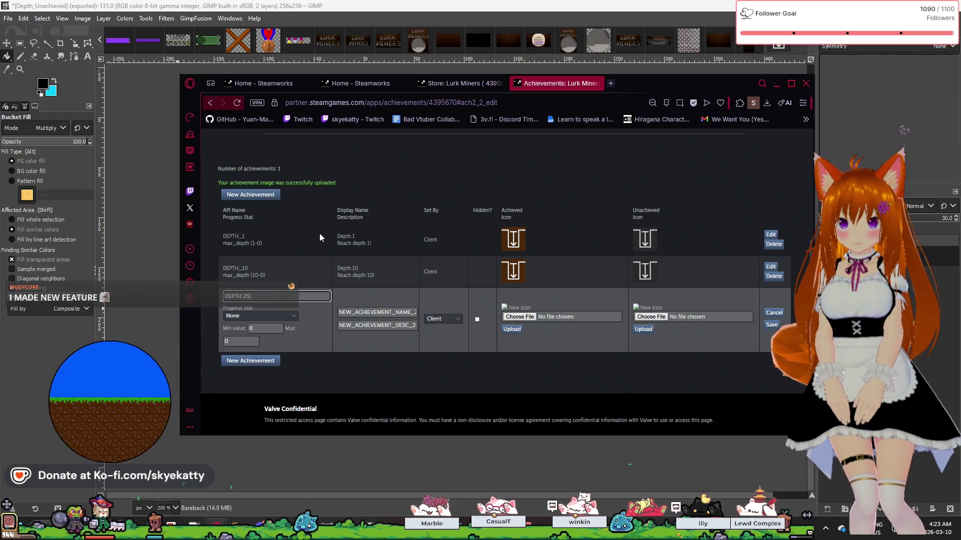
pyautogui.press('BackSpace')
pyautogui.press('BackSpace')
pyautogui.write('25')
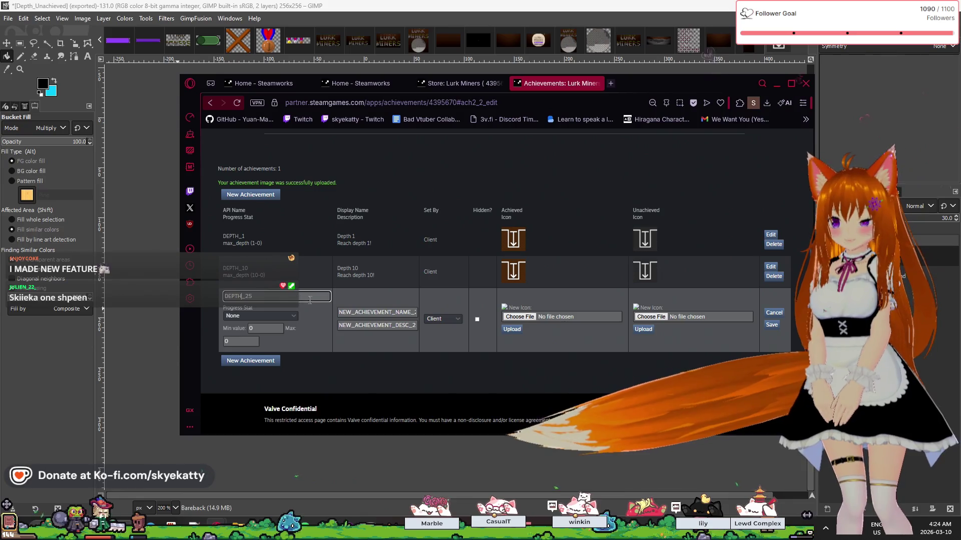
pyautogui.click(294, 316)
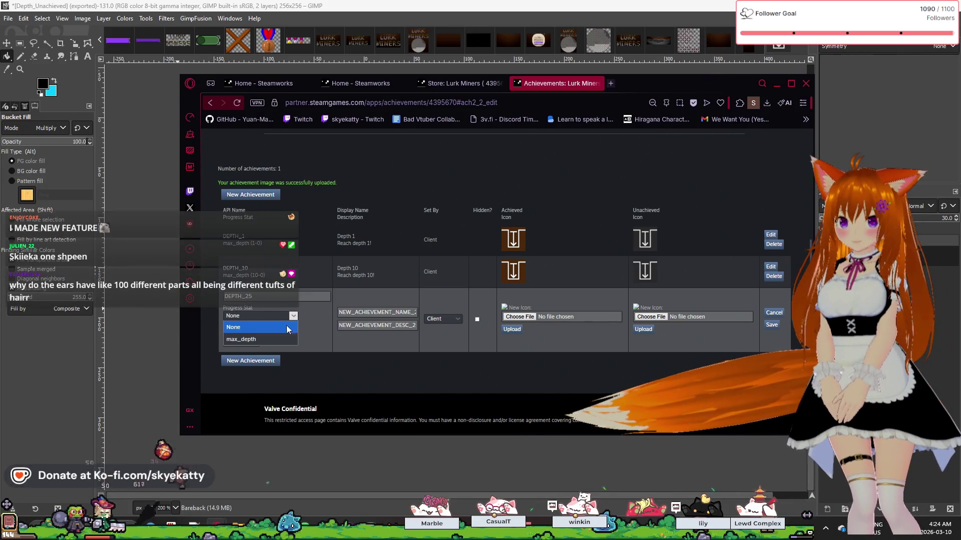
pyautogui.click(282, 336)
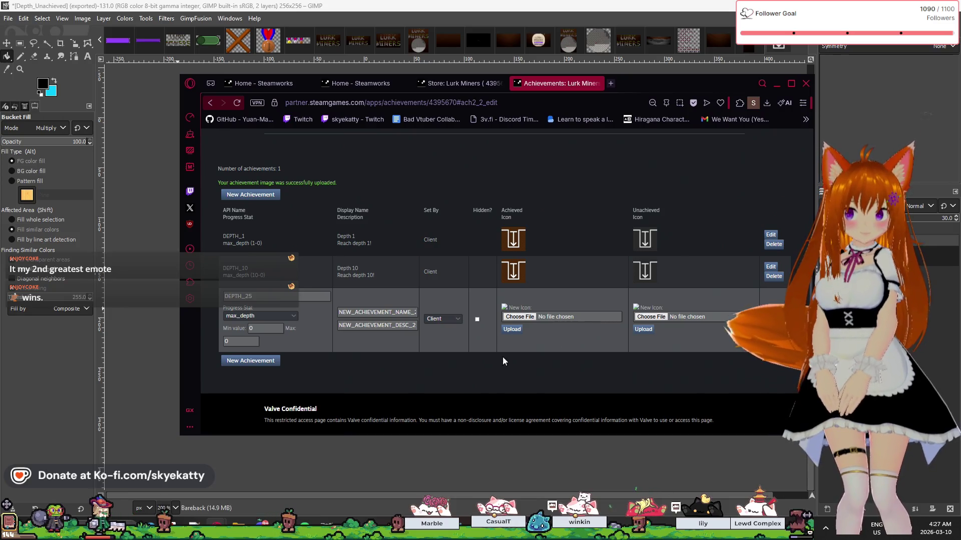
# Edit DEPTH_25's minimum max_depth progress value.
pyautogui.click(271, 328)
# Clear the minimum value field and set DEPTH_25's display name to 'Depth 25'.
pyautogui.press('BackSpace')
pyautogui.write('25')
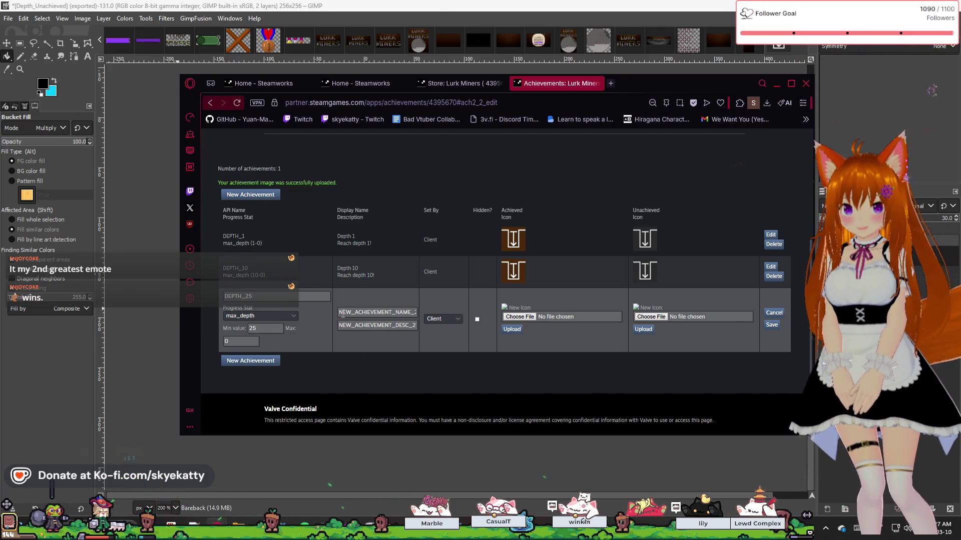
pyautogui.click(344, 310)
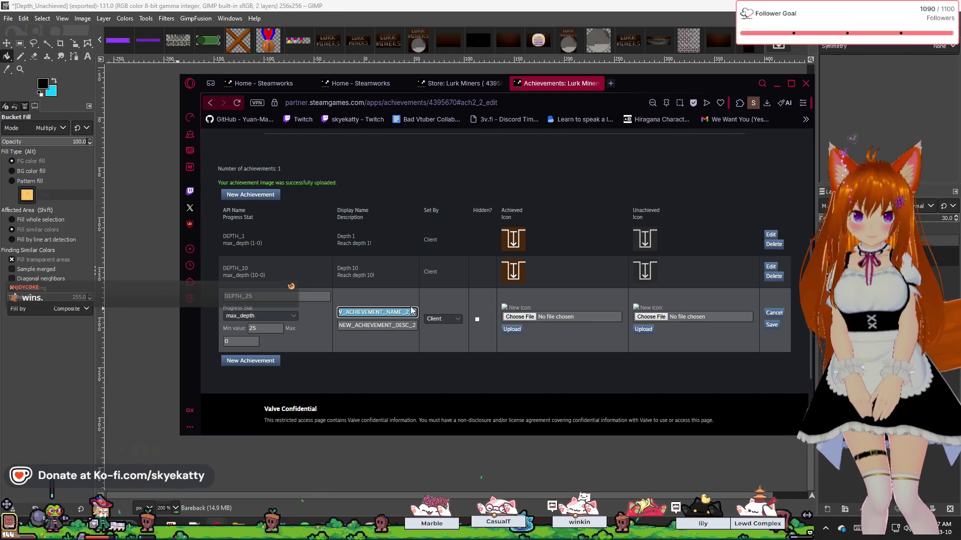
pyautogui.click(446, 308)
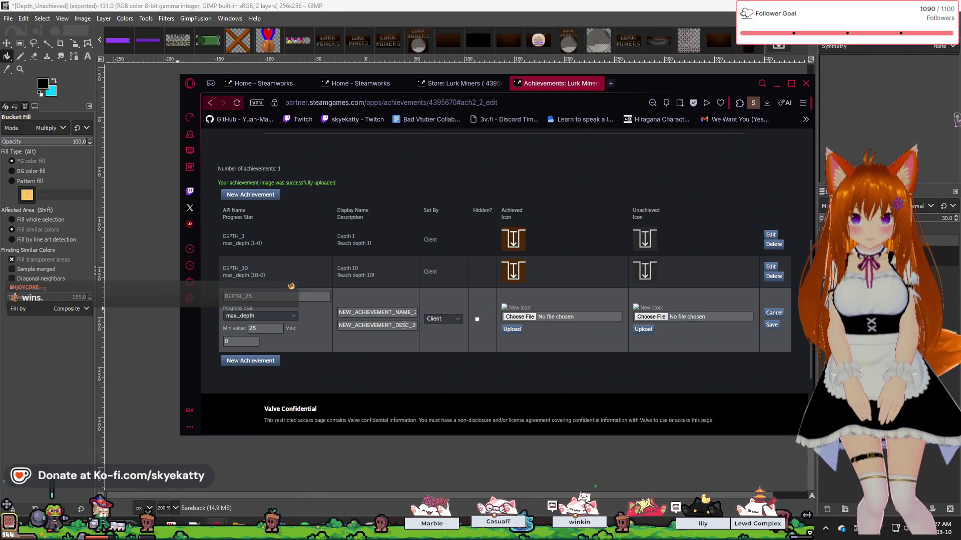
pyautogui.doubleClick(406, 314)
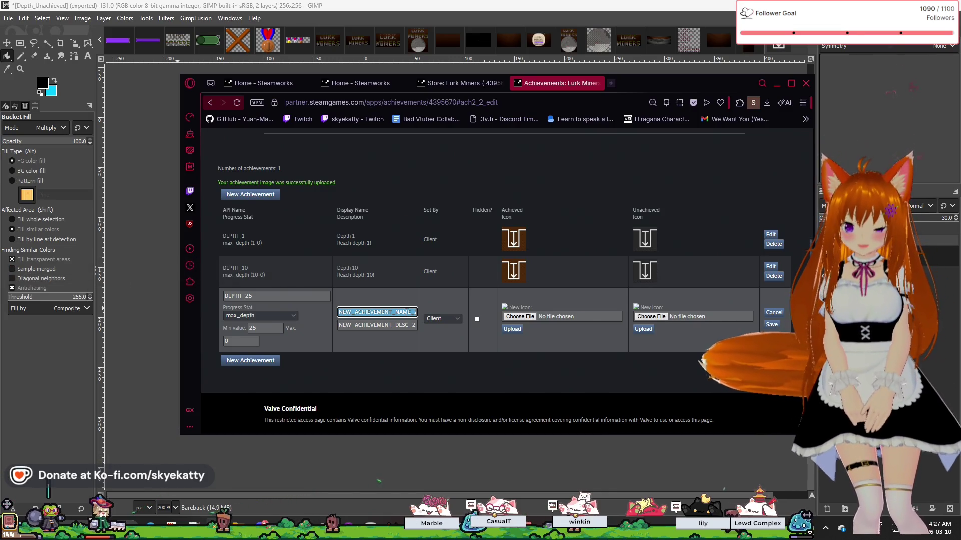
pyautogui.write('Depth')
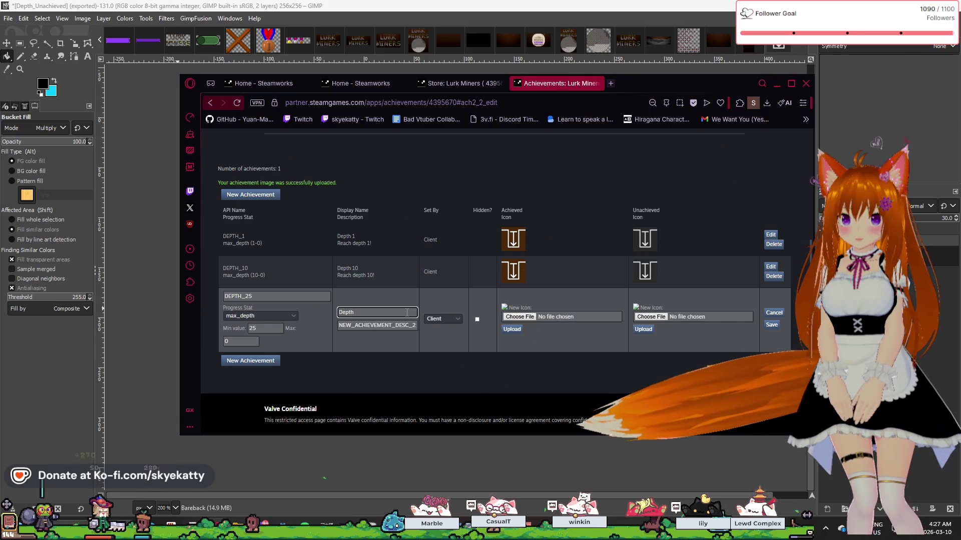
pyautogui.write(' 25')
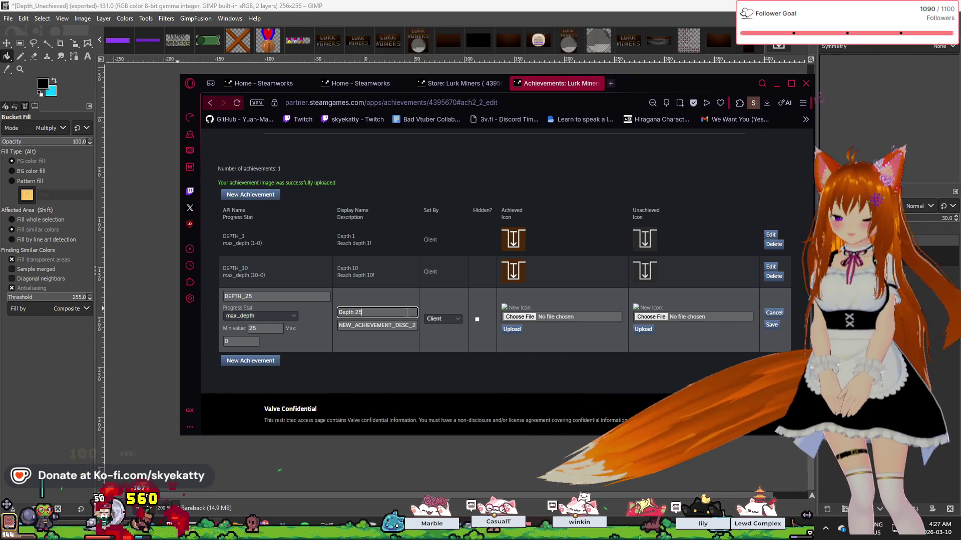
# Replace the placeholder description with 'Reach depth 25'.
pyautogui.doubleClick(391, 326)
pyautogui.press('BackSpace')
pyautogui.write('Reach depth 25')
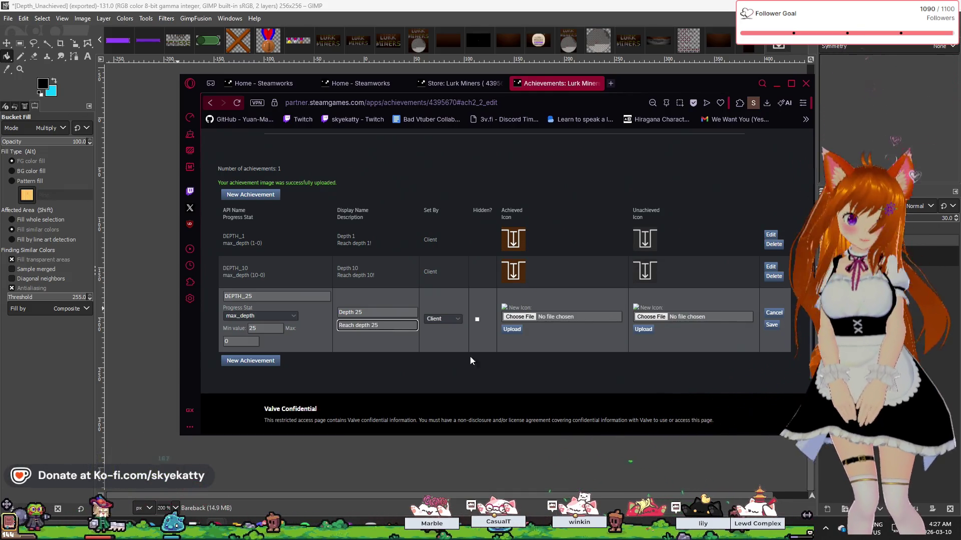
pyautogui.click(555, 344)
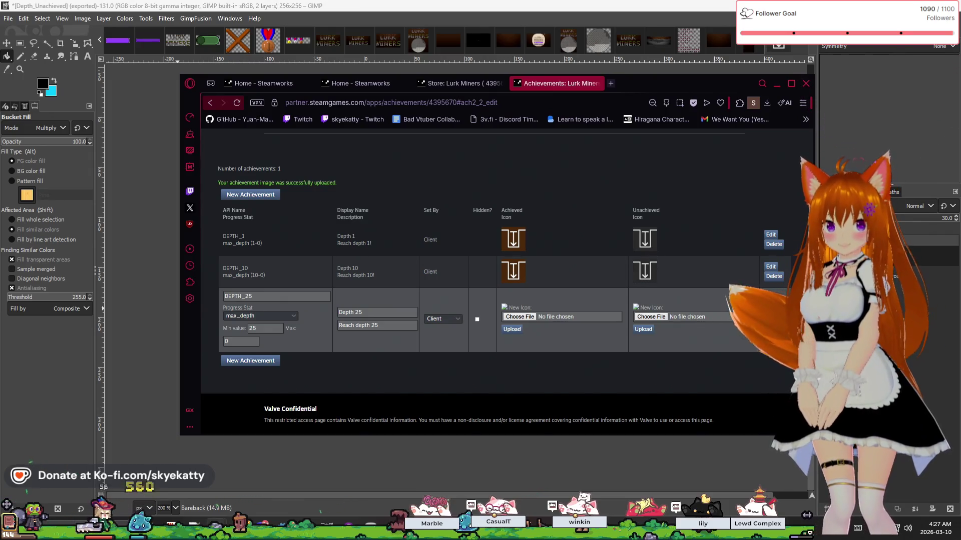
# Save DEPTH_25, then reopen it and attach Depth_Achieved.jpg and Depth_Unachieved.jpg as its icons.
pyautogui.click(771, 301)
pyautogui.click(612, 299)
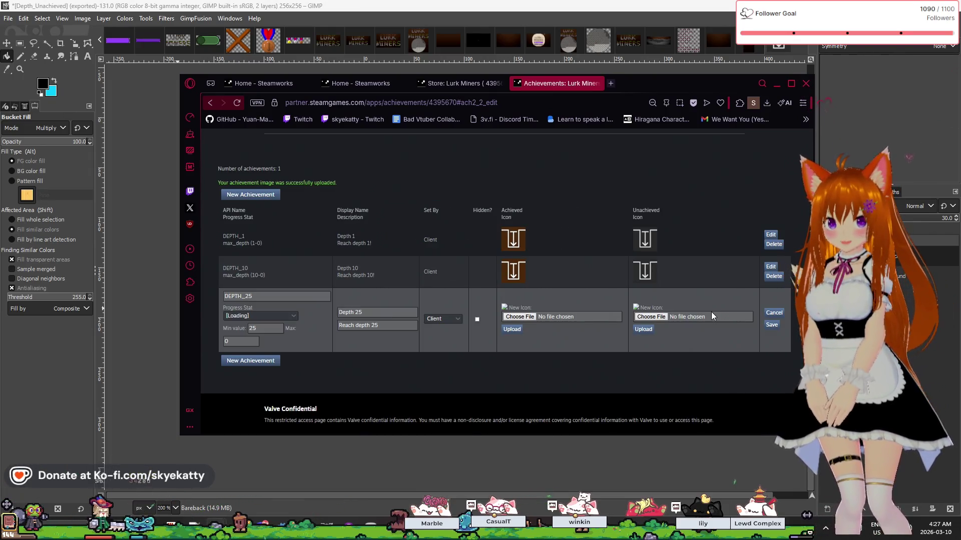
pyautogui.moveTo(764, 282); pyautogui.dragTo(523, 319)
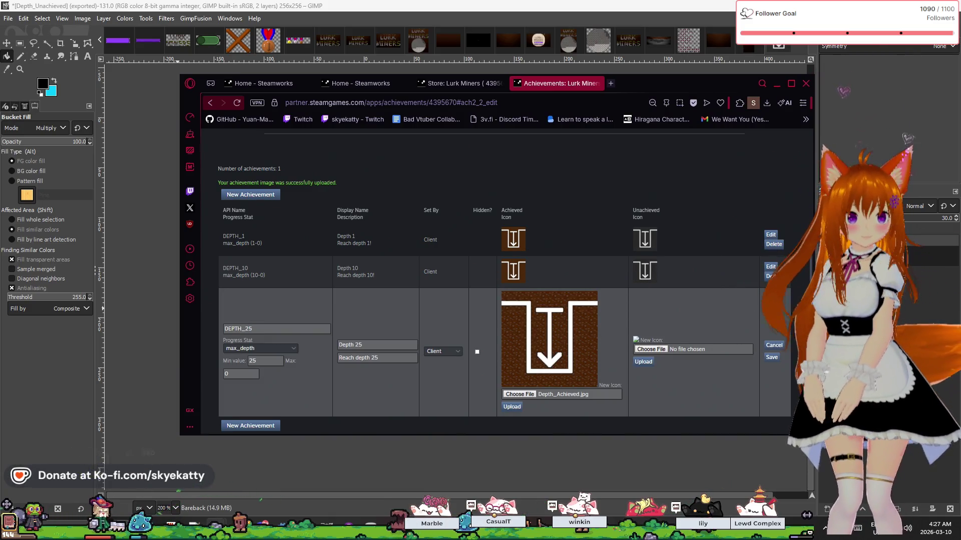
pyautogui.moveTo(764, 282); pyautogui.dragTo(653, 349)
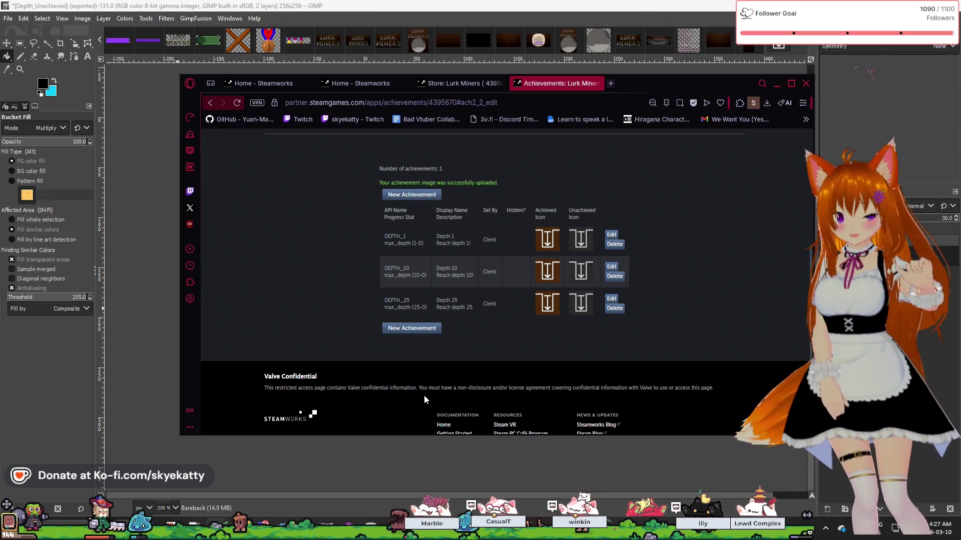
pyautogui.click(436, 329)
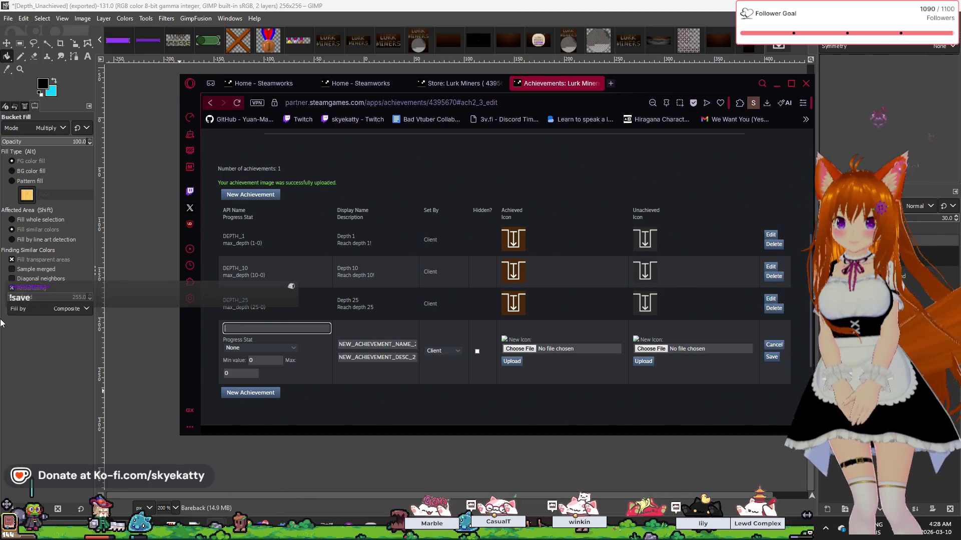
# Enter DEPTH_50 as the new achievement's API name and open the Progress Stat choices.
pyautogui.write('D')
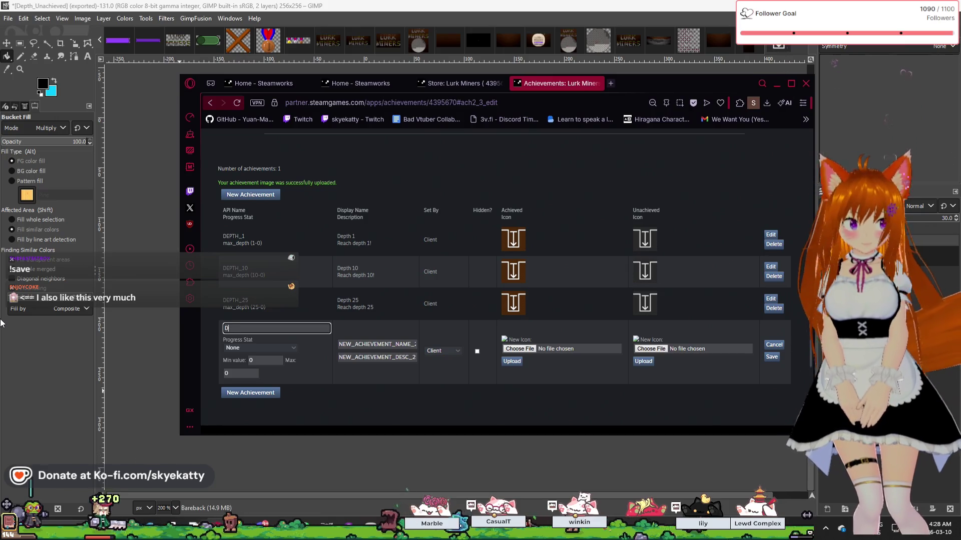
pyautogui.write('EPTH_50')
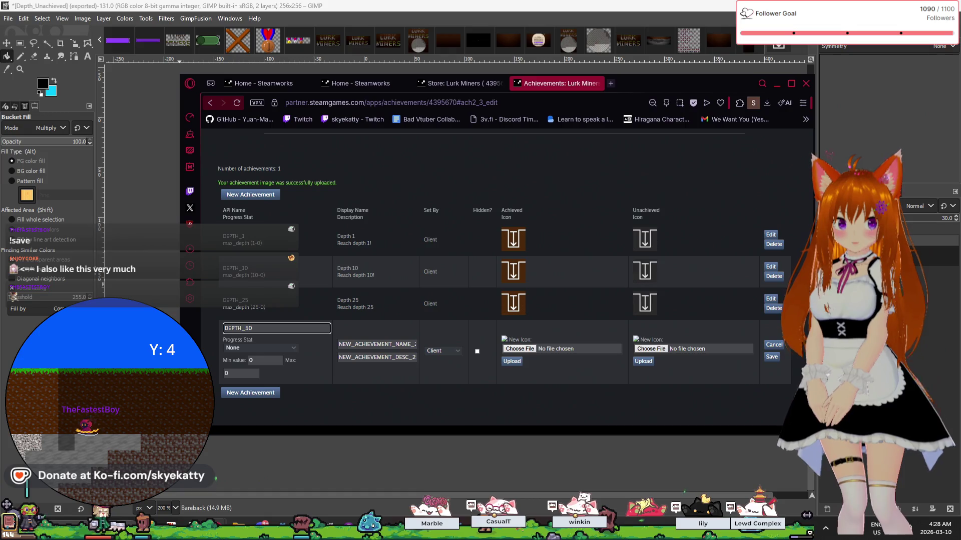
pyautogui.click(276, 346)
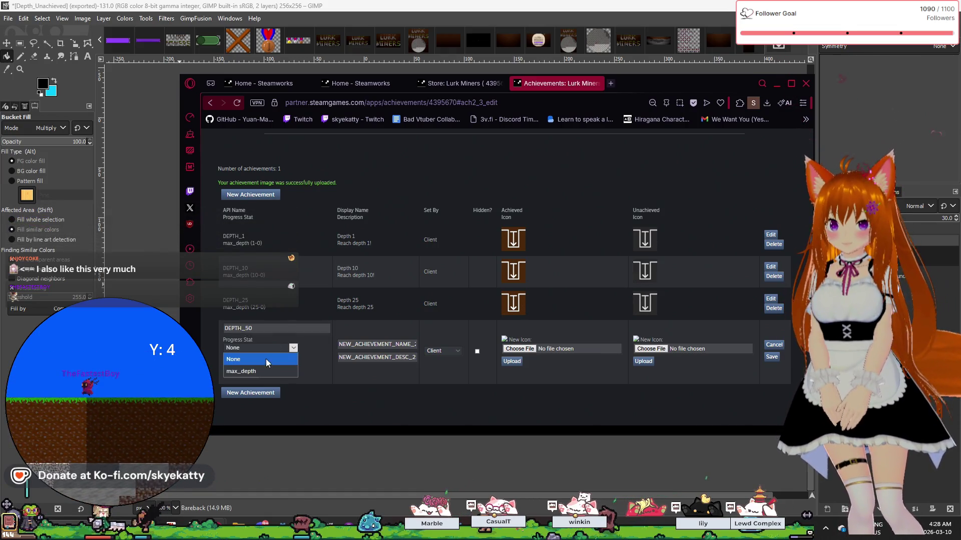
# Track DEPTH_50 with max_depth, title it 'Depth 50' with description 'Reach depth 50', and save.
pyautogui.click(267, 371)
pyautogui.press('Tab')
pyautogui.write('50')
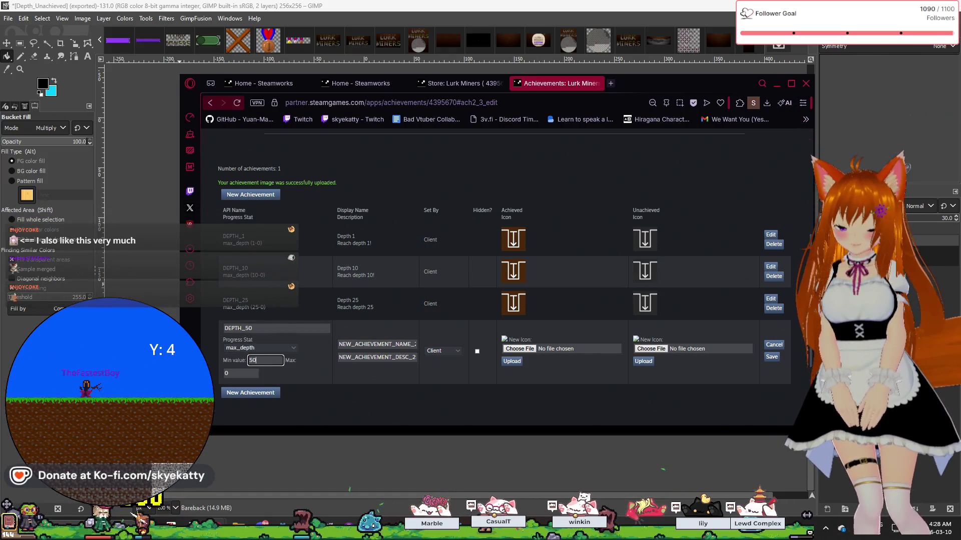
pyautogui.doubleClick(389, 345)
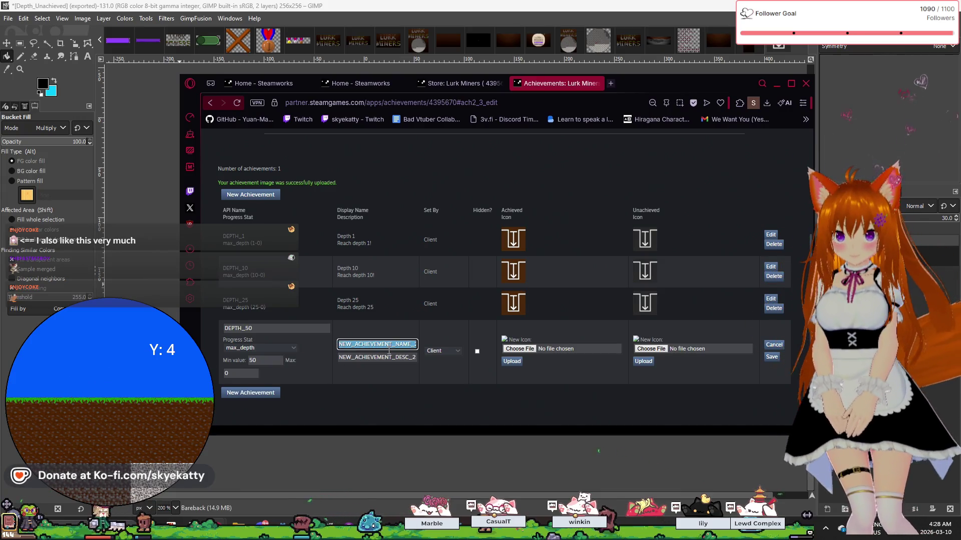
pyautogui.write('Depth')
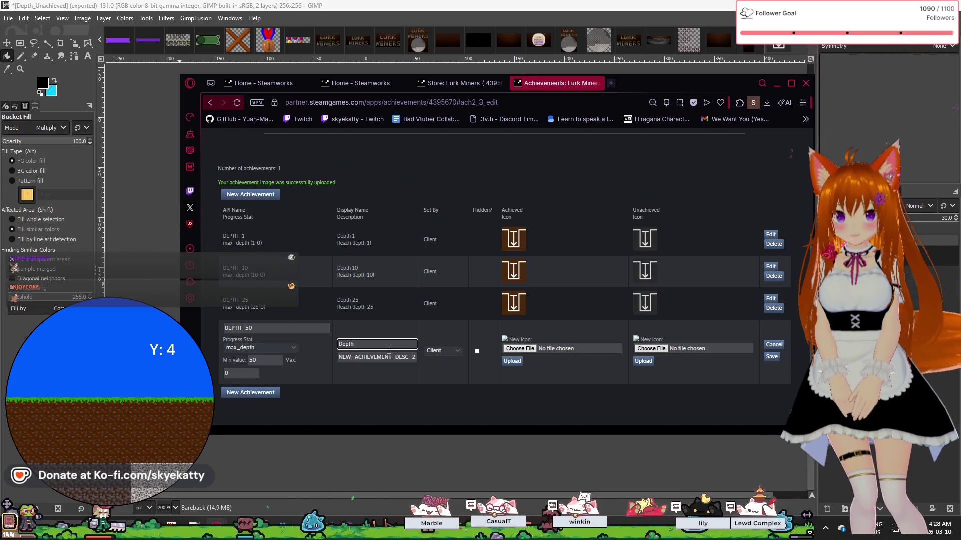
pyautogui.write(' 5')
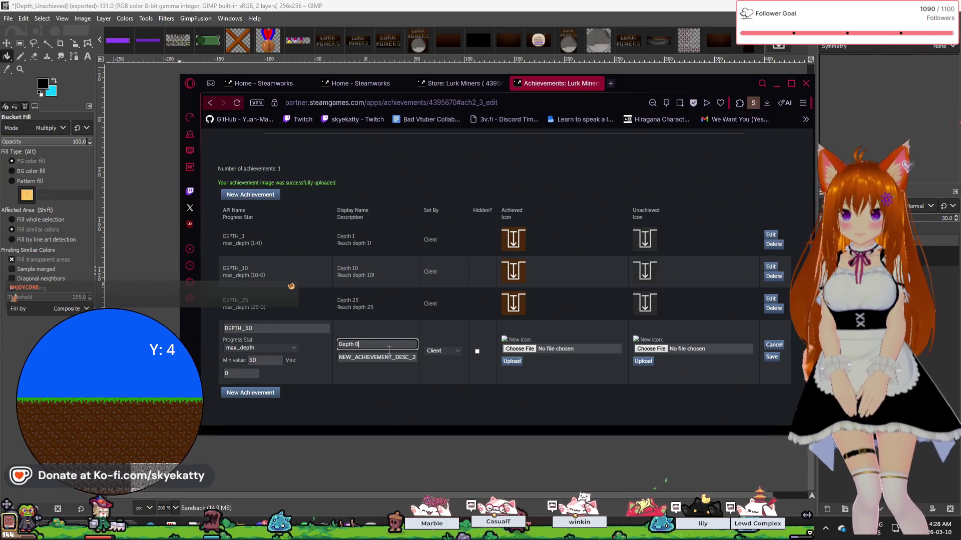
pyautogui.write('0')
pyautogui.doubleClick(406, 357)
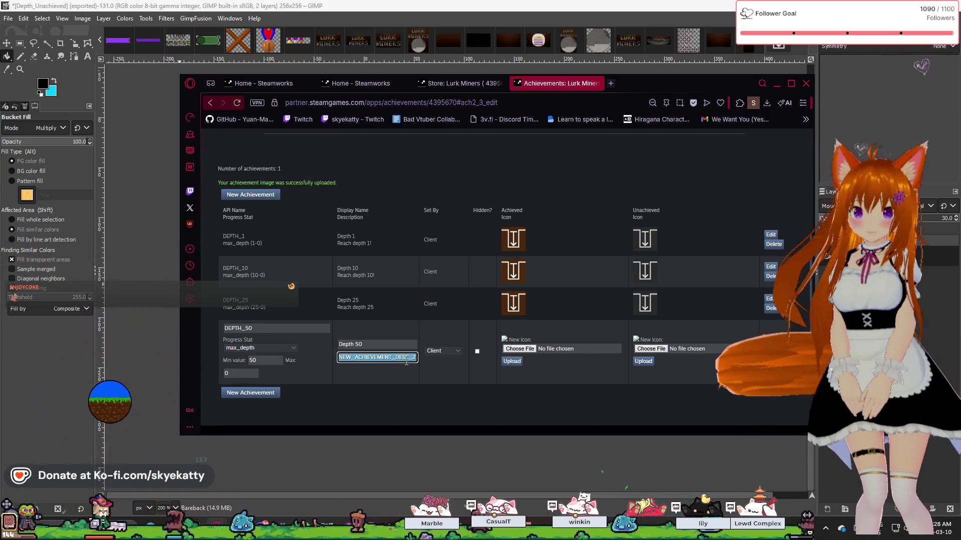
pyautogui.write('Reach ')
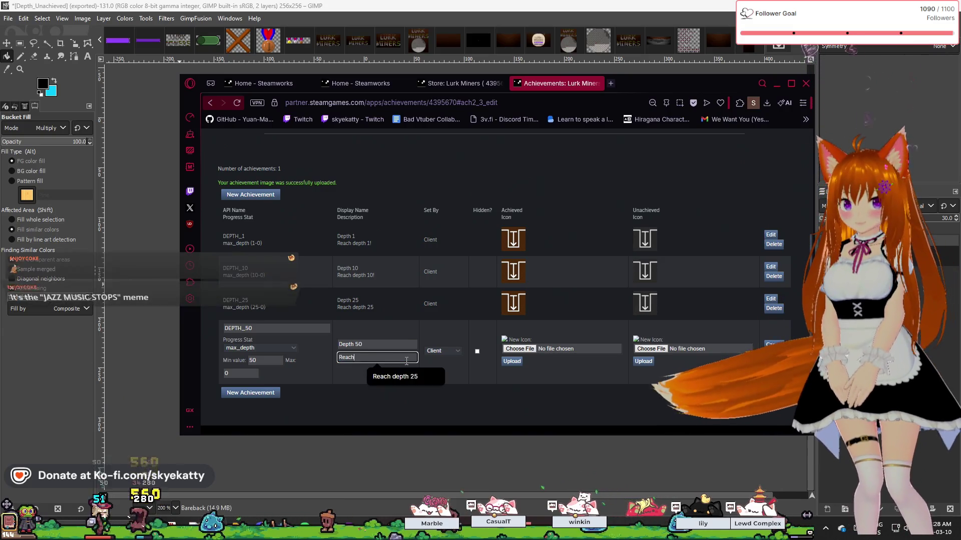
pyautogui.write('depth 50')
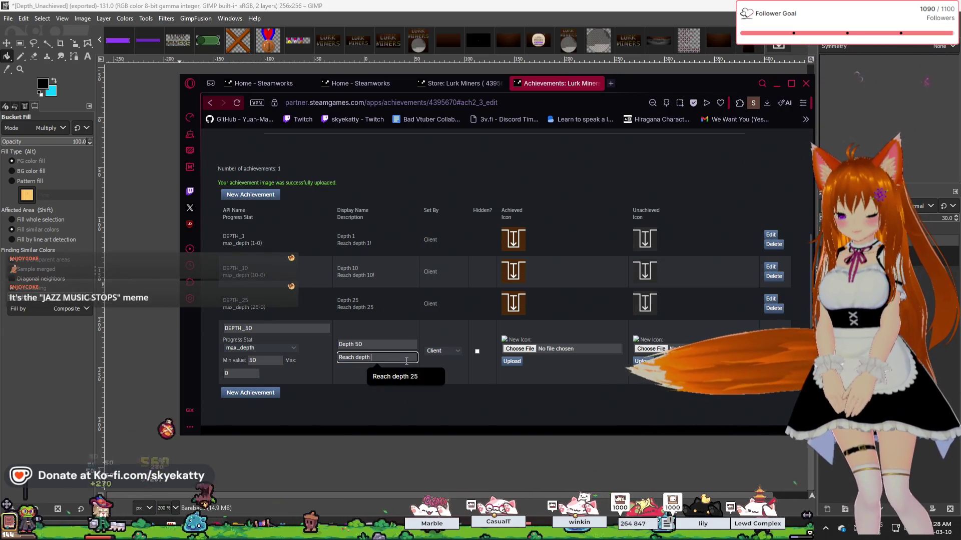
pyautogui.click(428, 396)
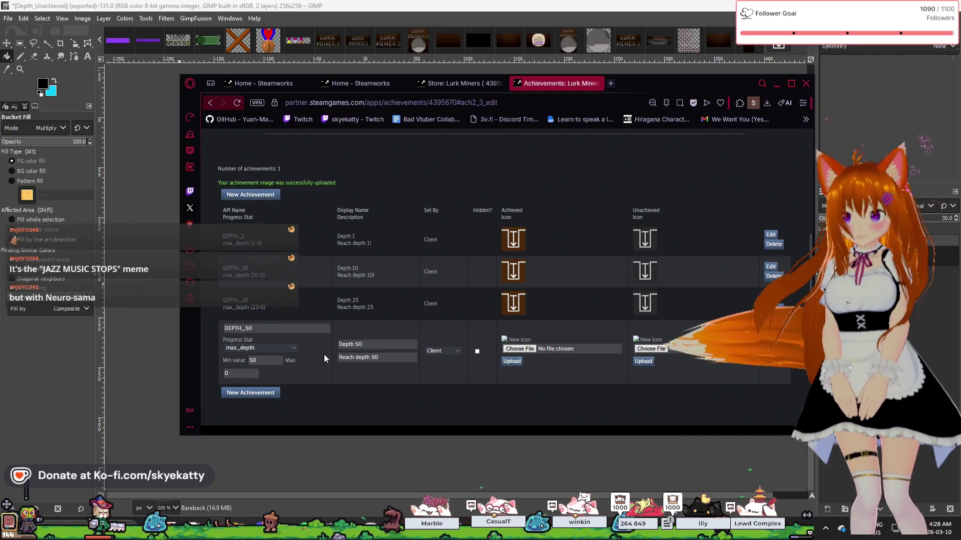
pyautogui.click(772, 357)
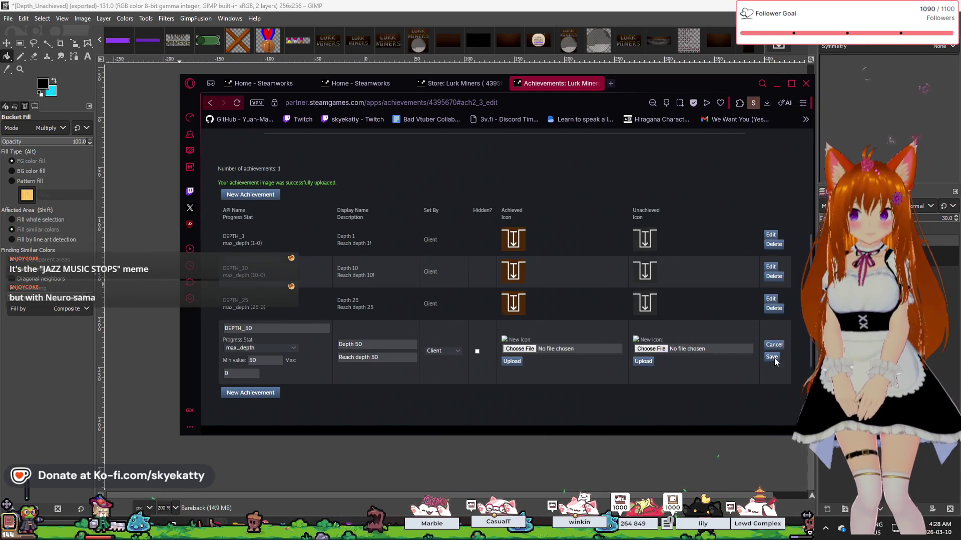
# Attach and upload both depth-arrow icons to DEPTH_50, then save it.
pyautogui.click(616, 330)
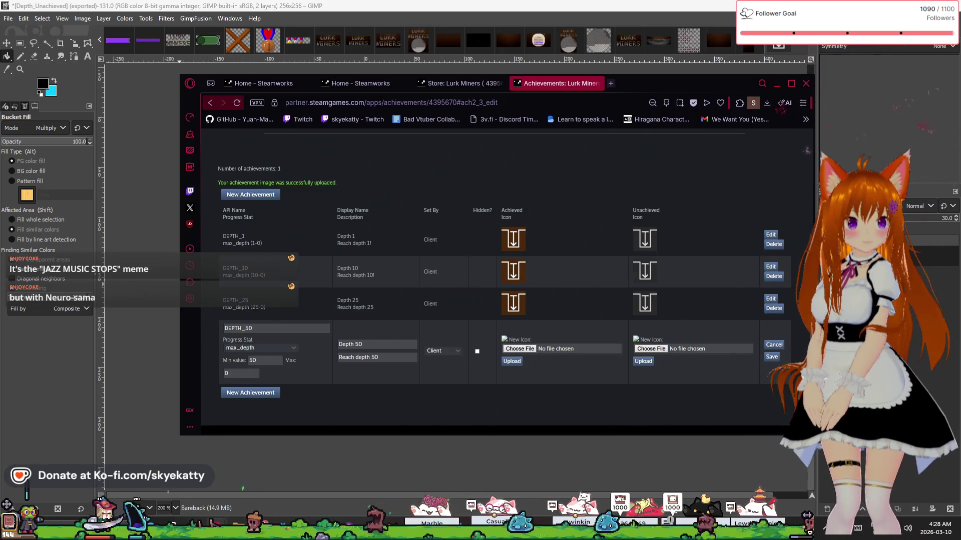
pyautogui.moveTo(851, 250)
pyautogui.mouseDown()
pyautogui.moveTo(562, 353)
pyautogui.moveTo(512, 349)
pyautogui.mouseUp()
pyautogui.moveTo(851, 250); pyautogui.dragTo(651, 348)
pyautogui.click(511, 361)
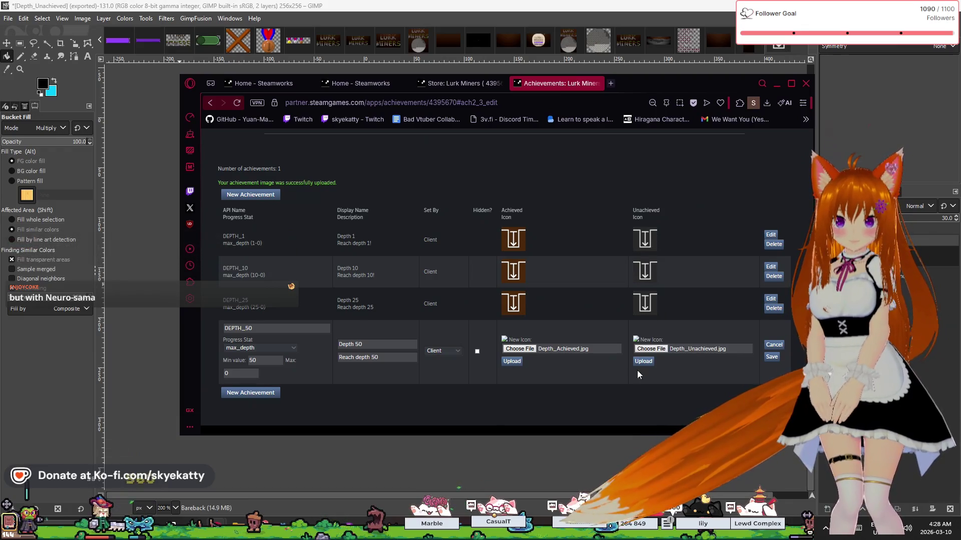
pyautogui.click(643, 394)
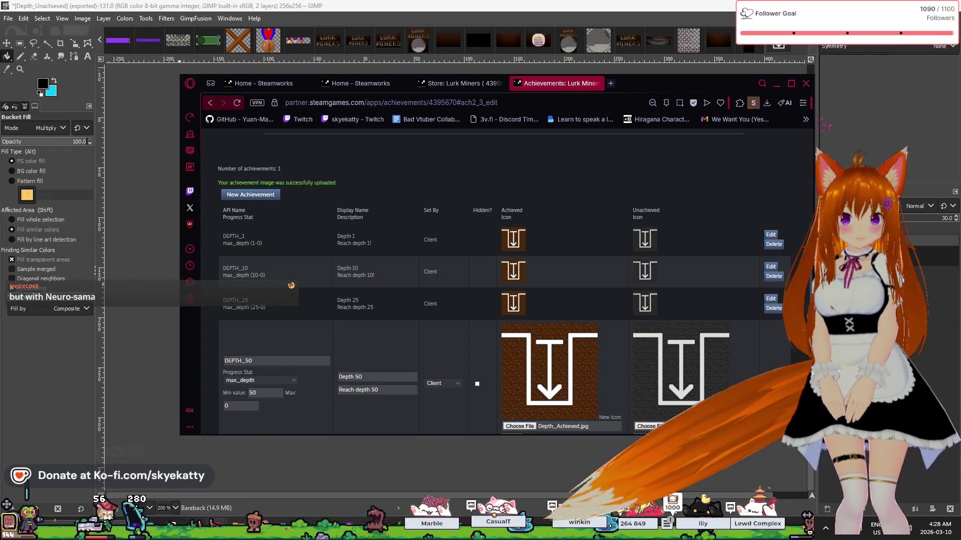
pyautogui.click(773, 368)
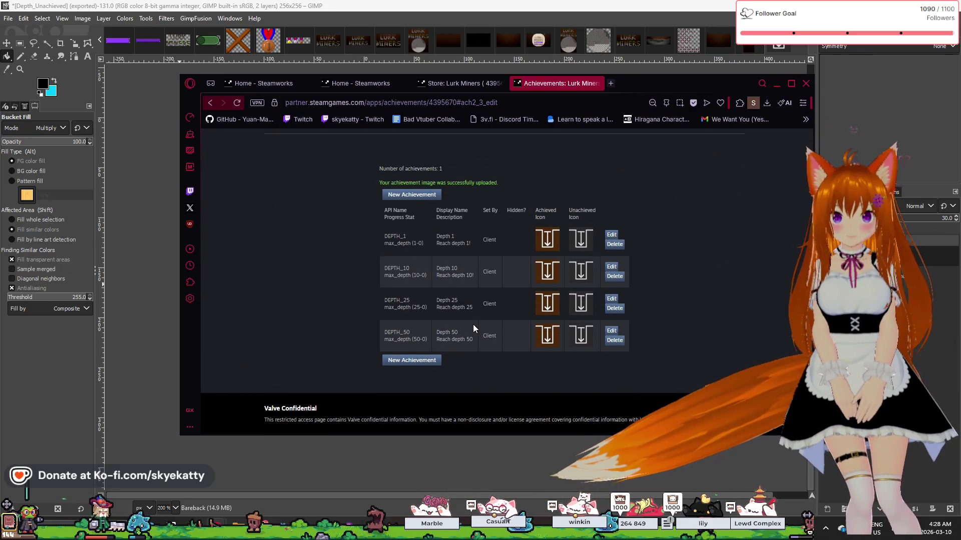
# Add a new achievement DEPTH_100 tracking max_depth with minimum value 100.
pyautogui.scroll(-1, 400, 335)
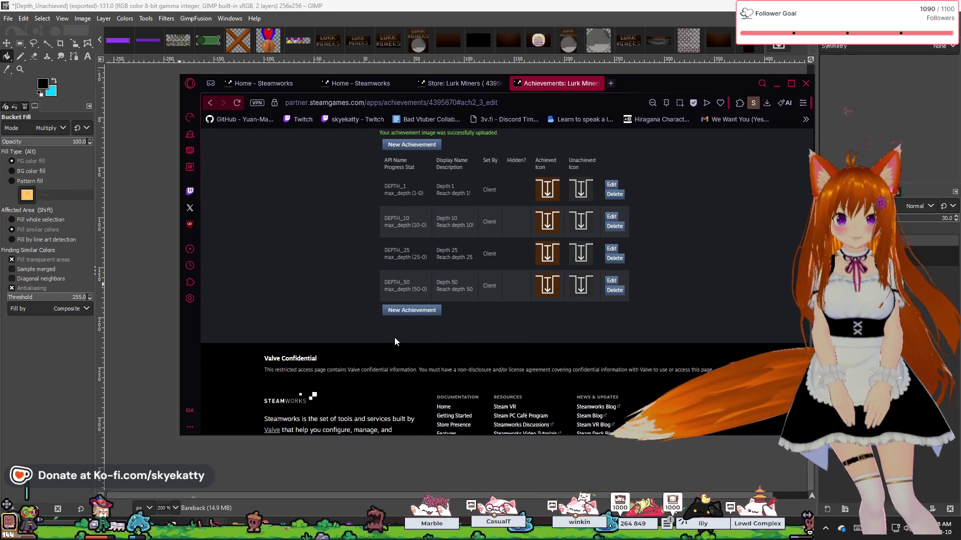
pyautogui.click(410, 310)
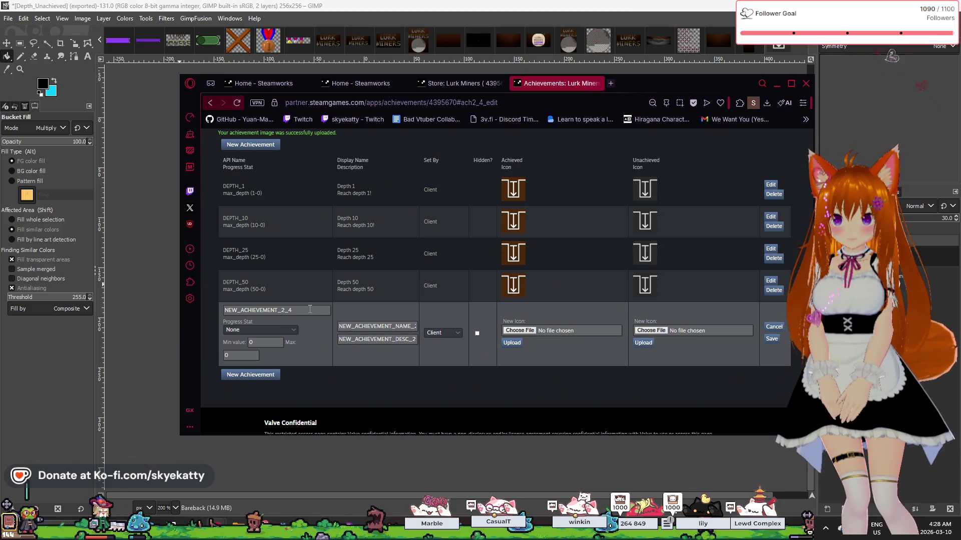
pyautogui.write('DEPTH')
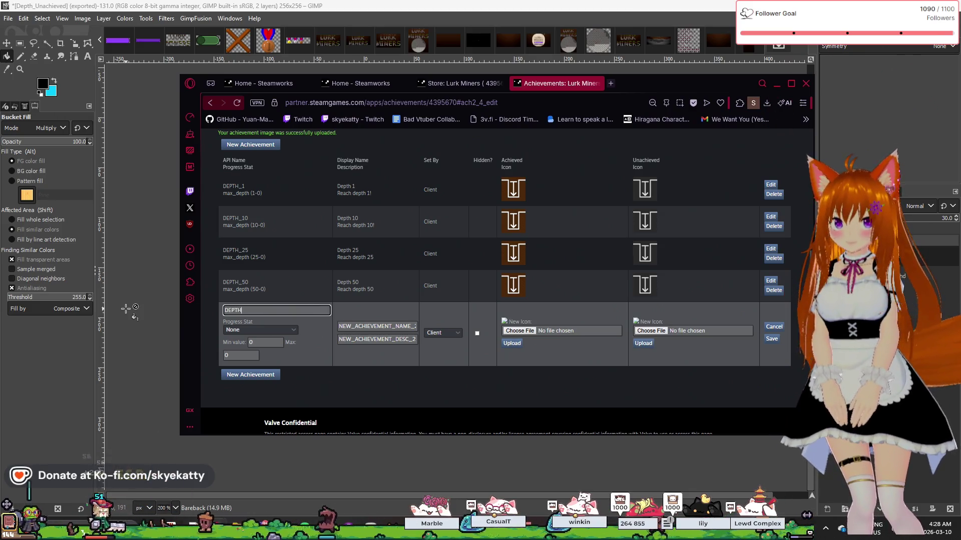
pyautogui.write('_100')
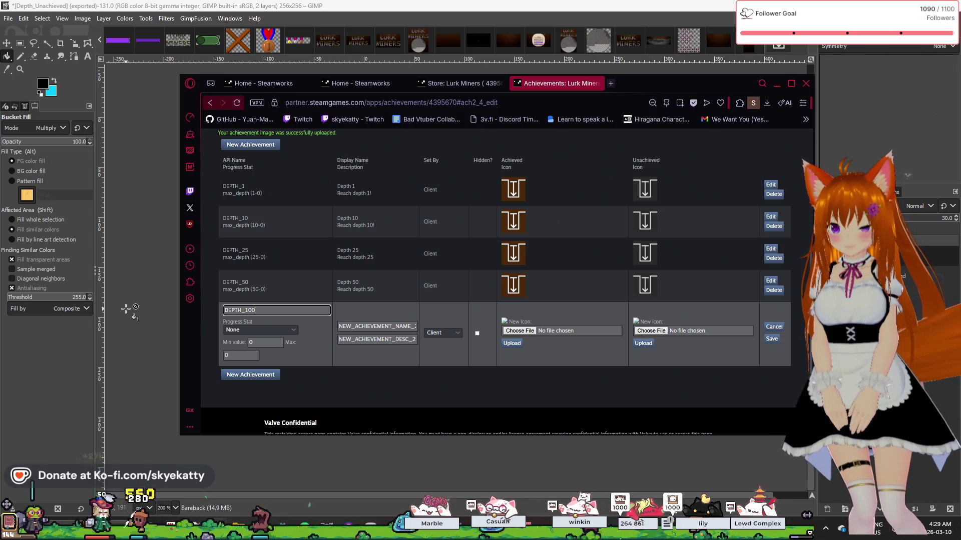
pyautogui.click(281, 330)
pyautogui.click(271, 351)
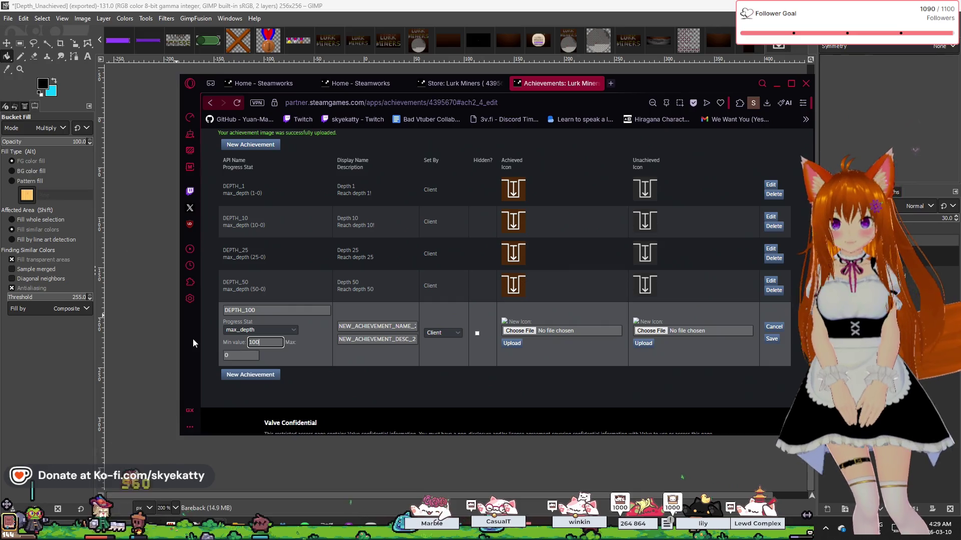
pyautogui.write('100')
# Title DEPTH_100 'Depth 100' with description 'Reach depth 100', and save it.
pyautogui.click(398, 326)
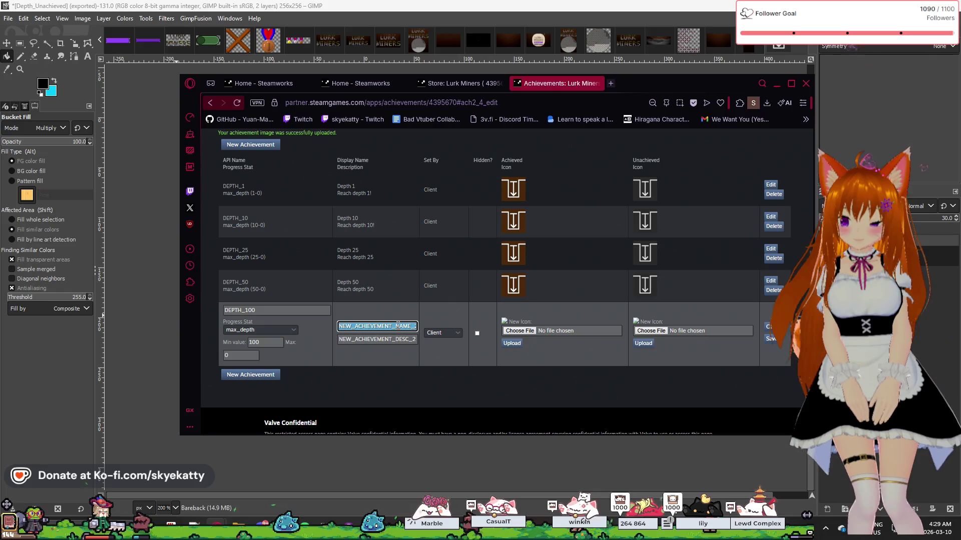
pyautogui.write('Depth 100')
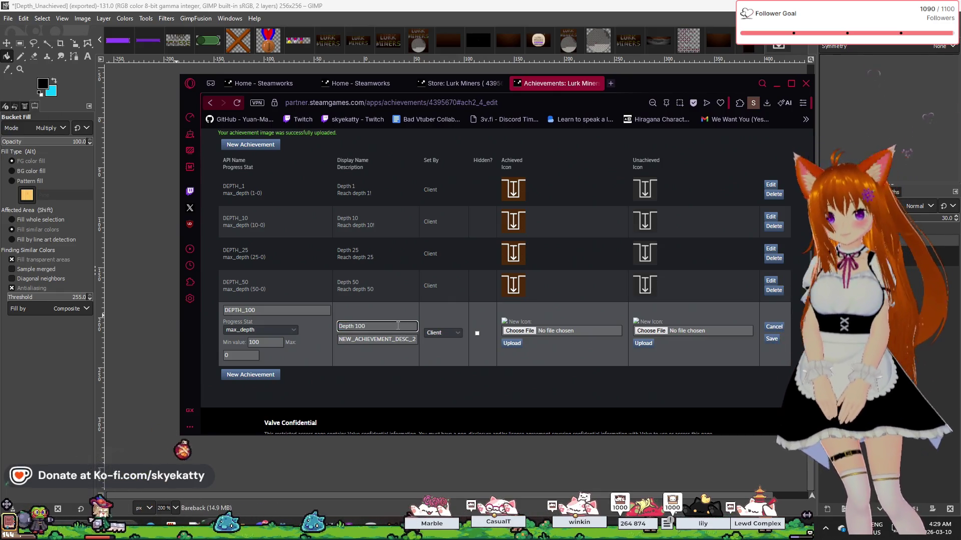
pyautogui.click(382, 343)
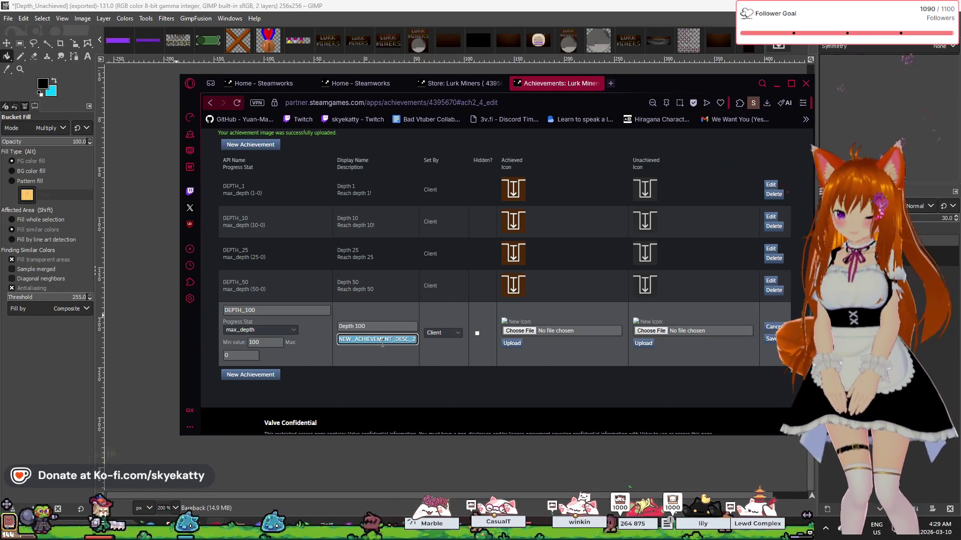
pyautogui.write('Reach depth ')
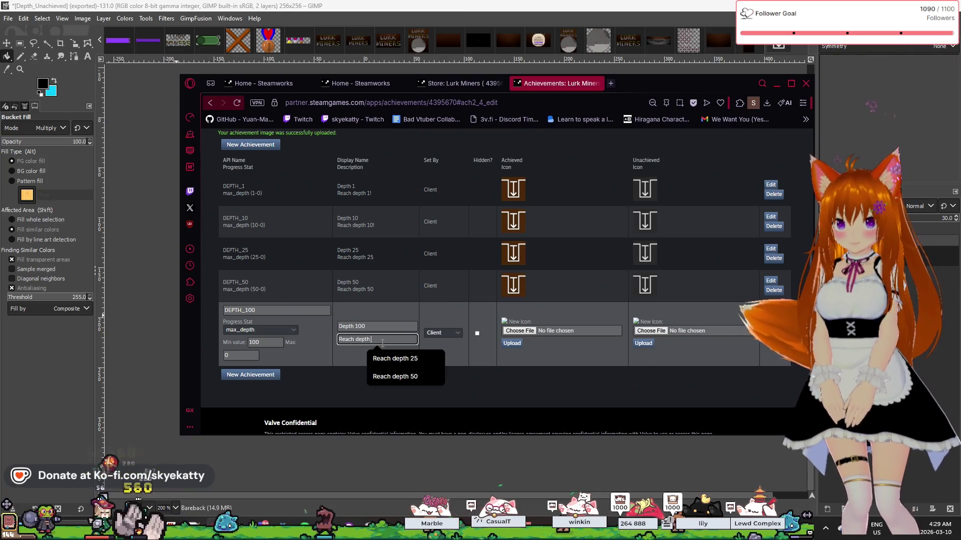
pyautogui.write('1')
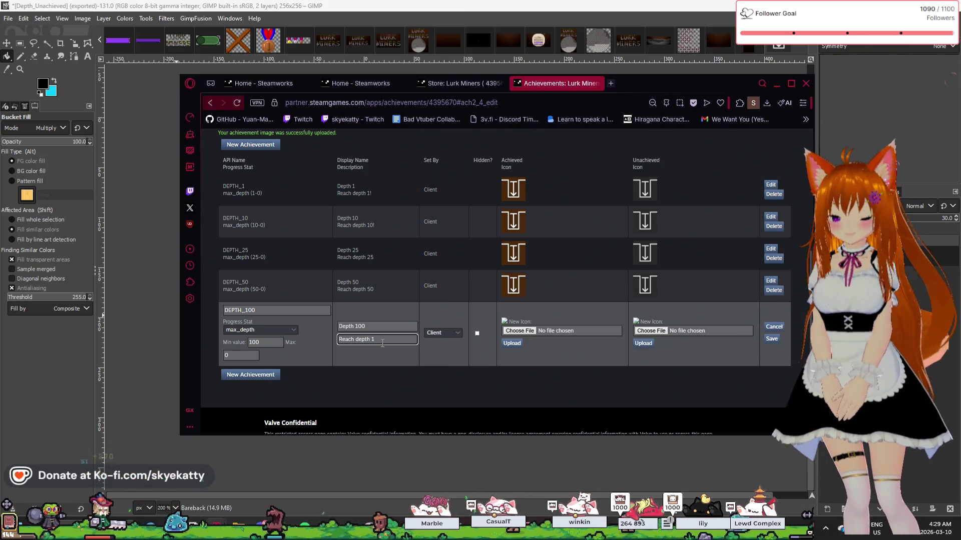
pyautogui.write('00')
pyautogui.click(391, 362)
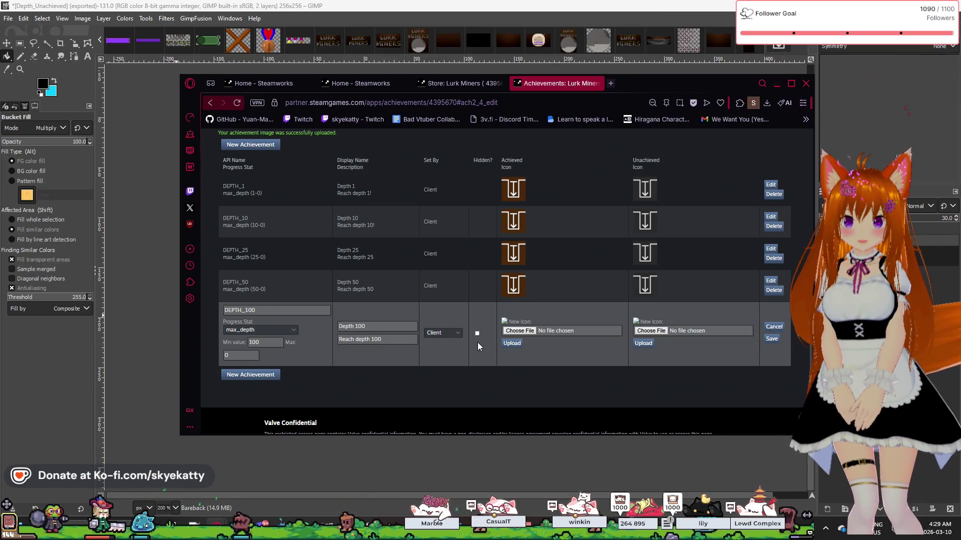
pyautogui.click(771, 339)
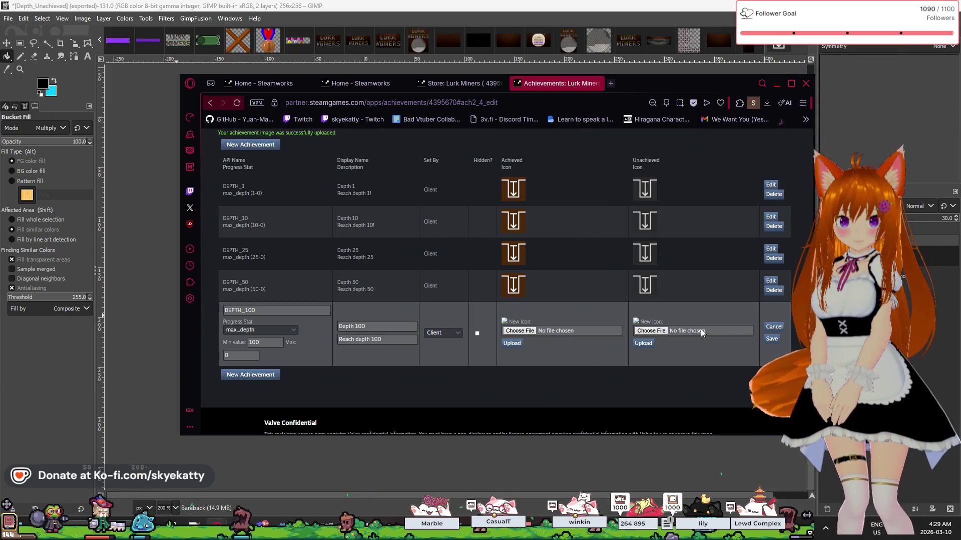
# Attach and upload Depth_Achieved.jpg and Depth_Unachieved.jpg for DEPTH_100 and save it.
pyautogui.moveTo(587, 248); pyautogui.dragTo(523, 332)
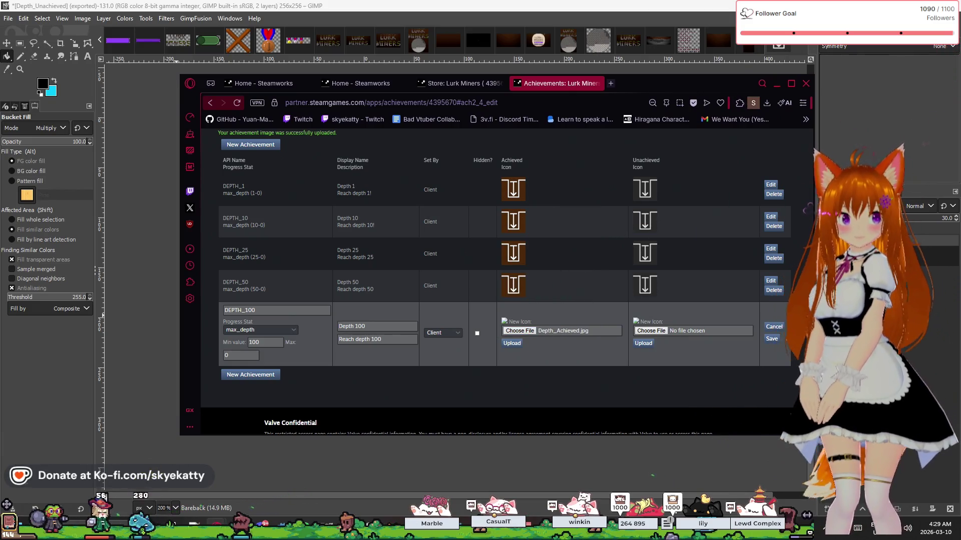
pyautogui.moveTo(648, 321); pyautogui.dragTo(651, 332)
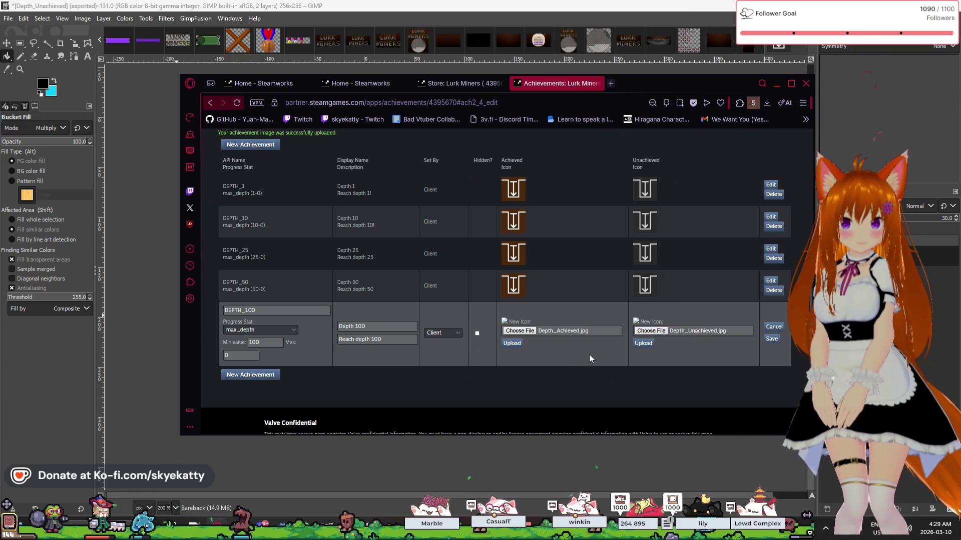
pyautogui.click(512, 344)
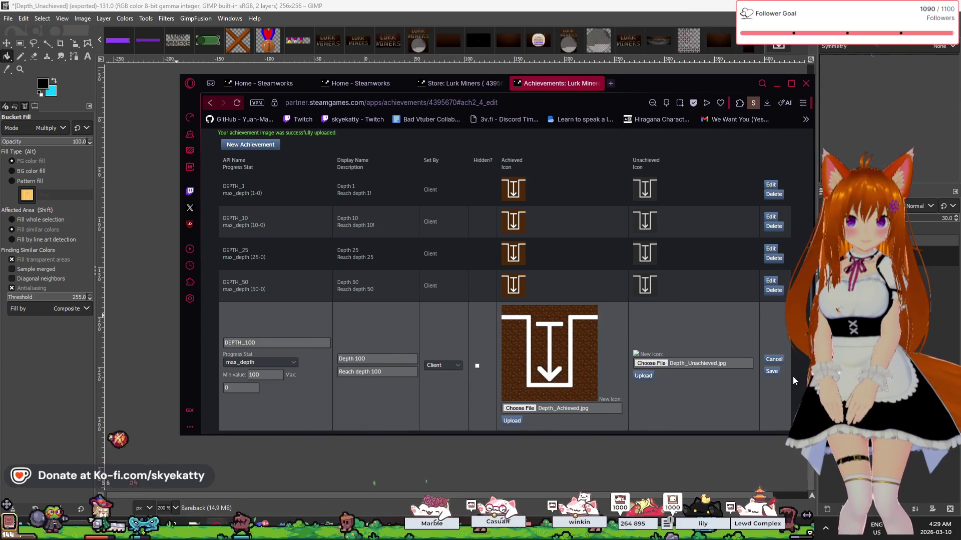
pyautogui.click(777, 374)
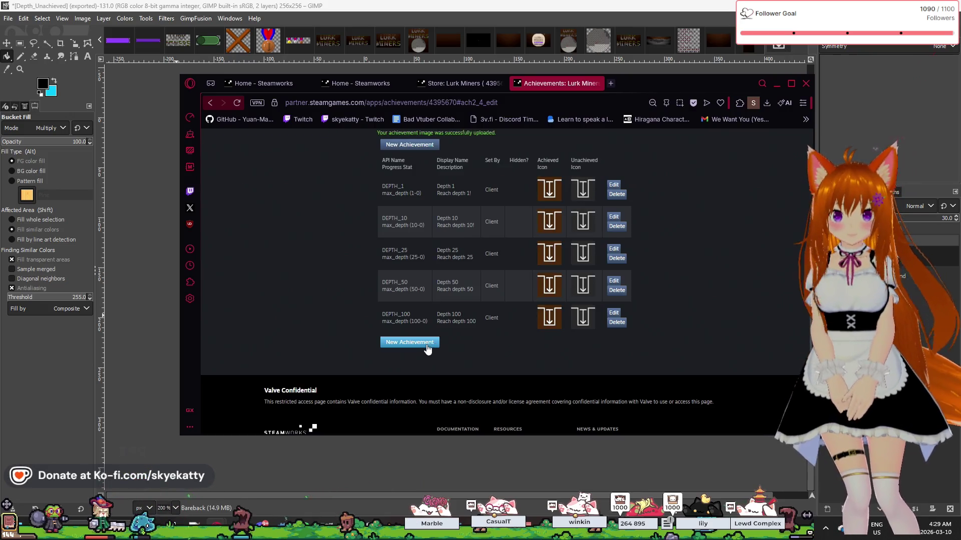
pyautogui.click(427, 344)
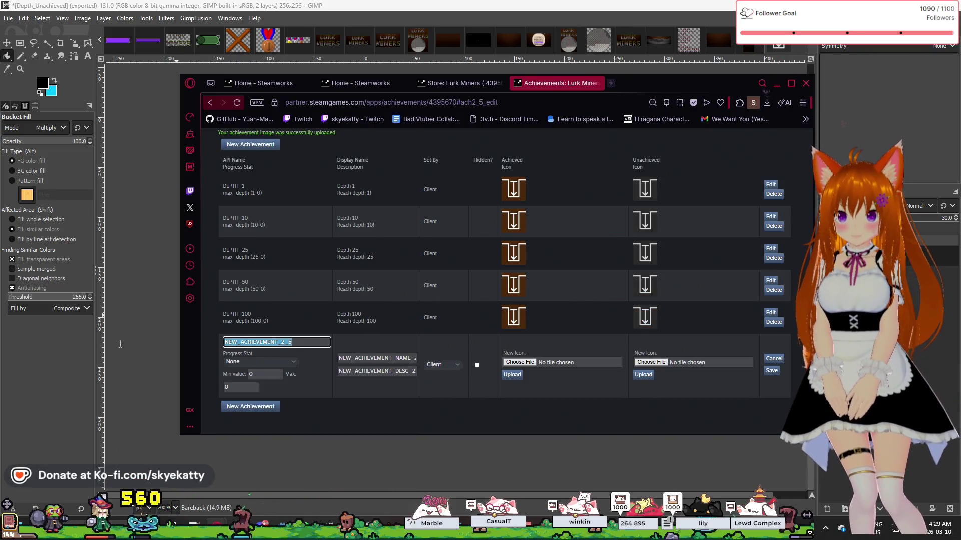
# Create achievement DEPTH_250 tracking max_depth from 250, titled 'Depth 250' with description 'Reach depth 250', and save.
pyautogui.write('DEPTH_')
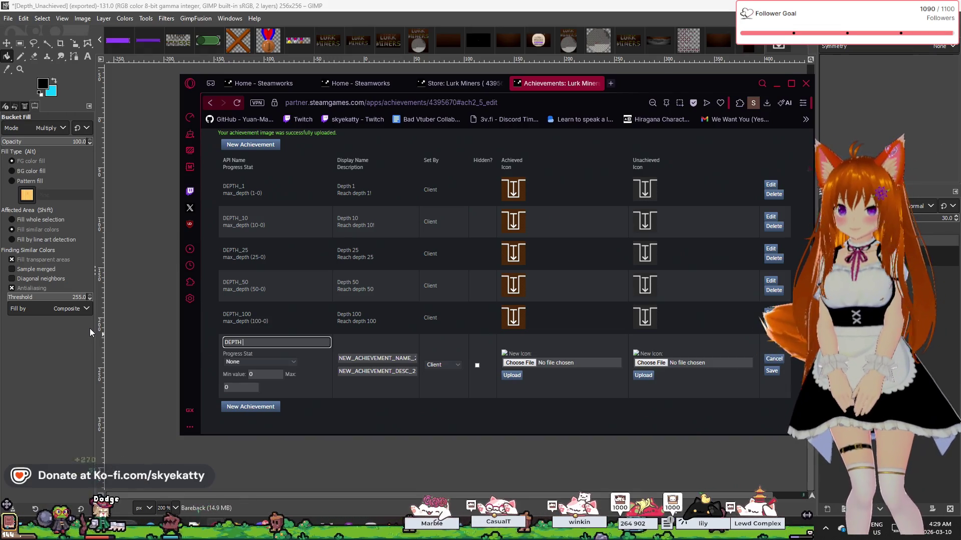
pyautogui.write('250')
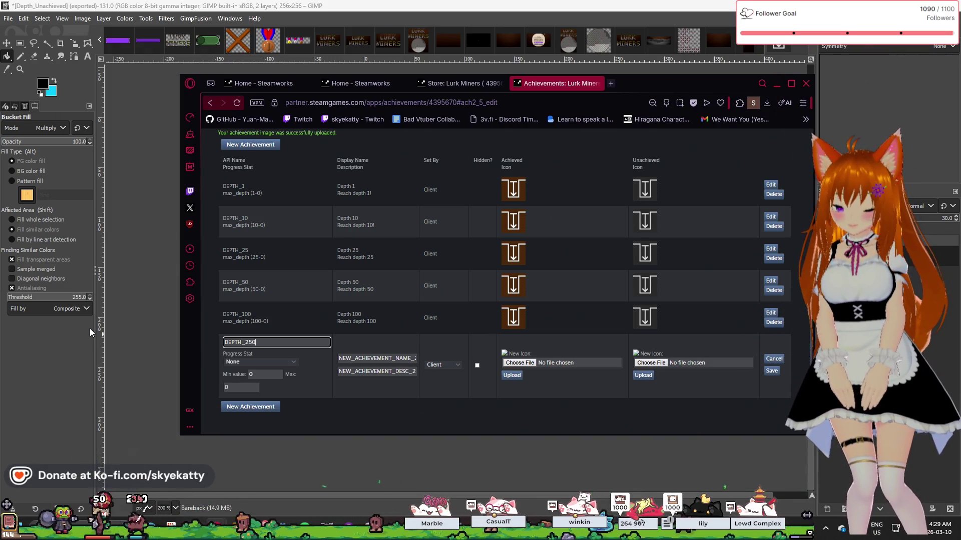
pyautogui.click(245, 360)
pyautogui.click(240, 383)
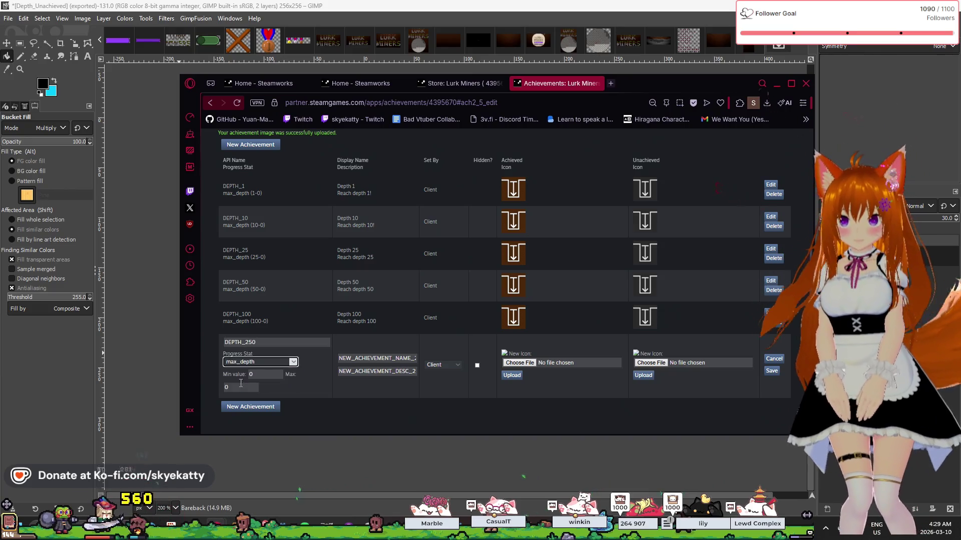
pyautogui.press('Tab')
pyautogui.write('250')
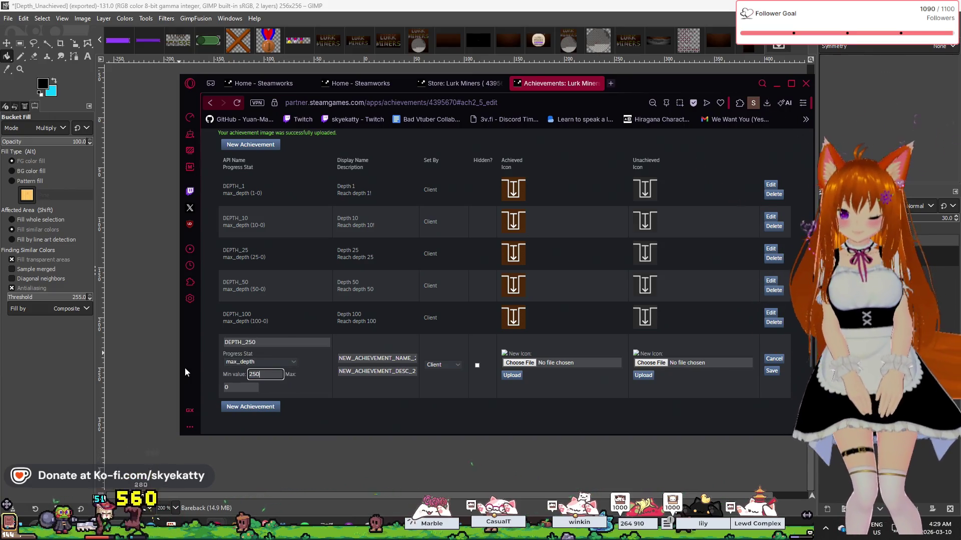
pyautogui.doubleClick(405, 358)
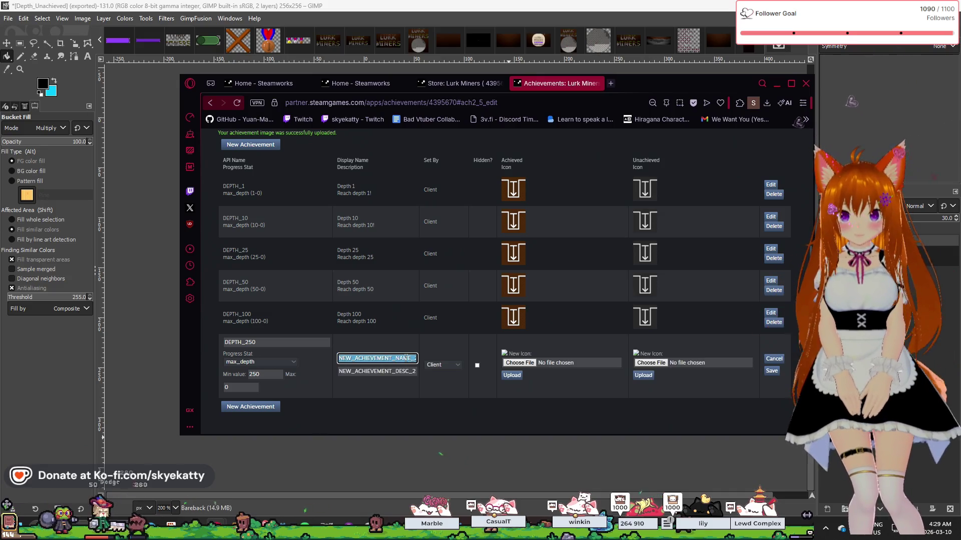
pyautogui.write('Depth 250')
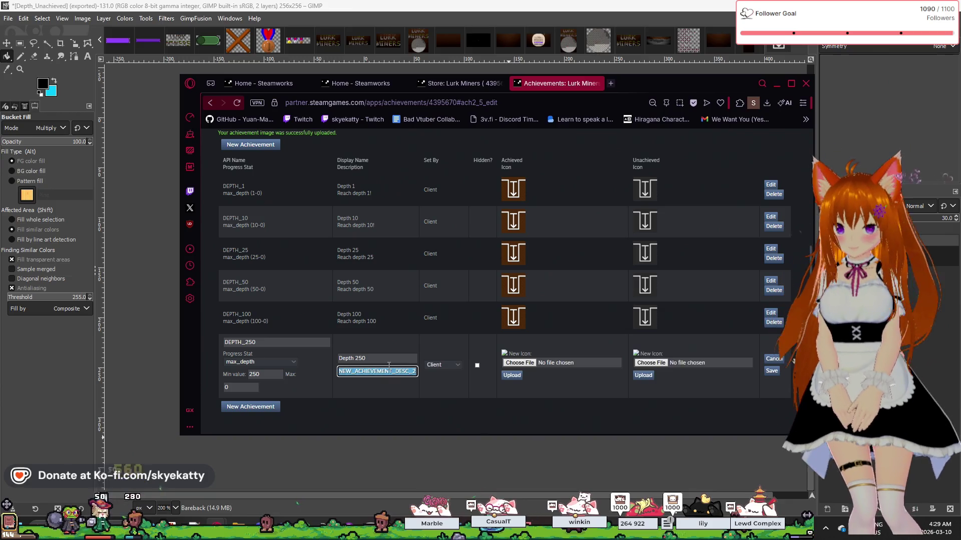
pyautogui.write('Reach ')
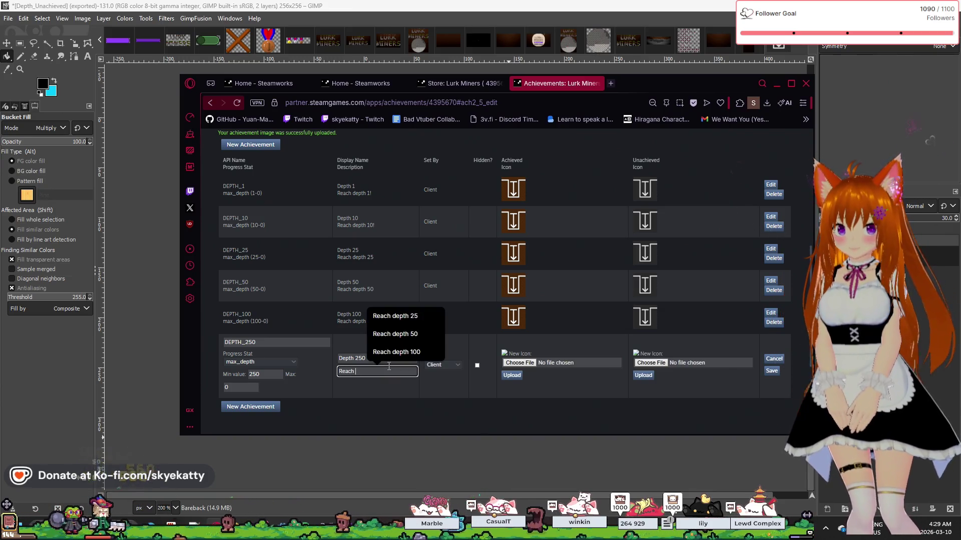
pyautogui.write('depth 250')
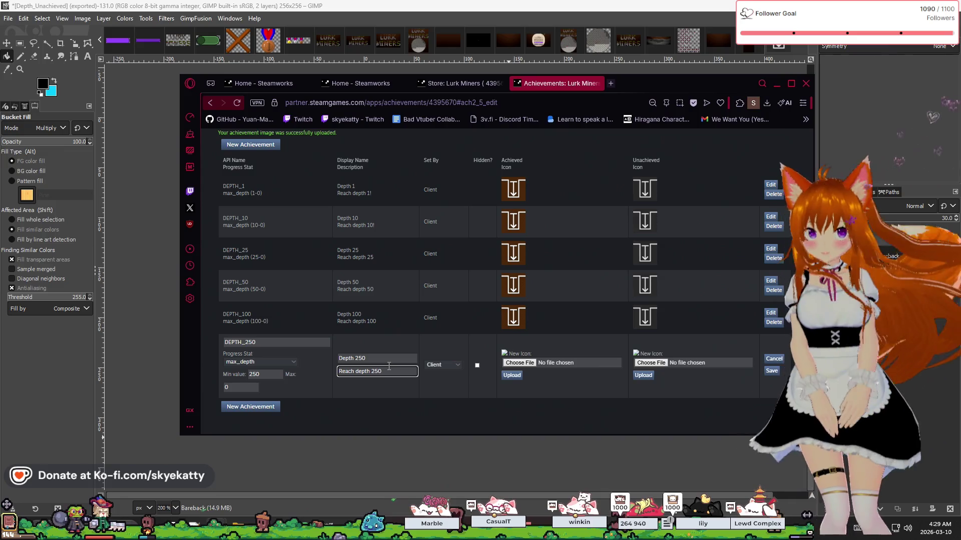
pyautogui.click(414, 393)
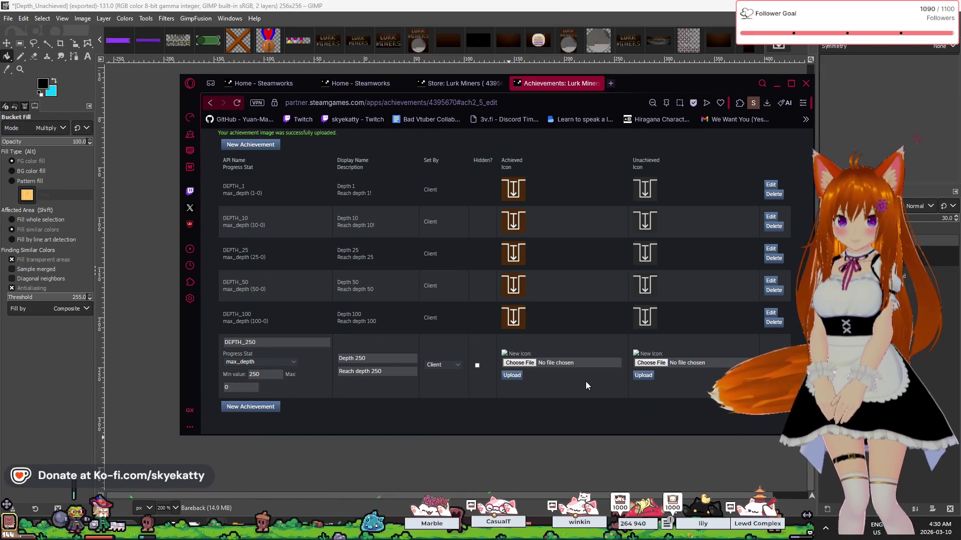
pyautogui.click(773, 366)
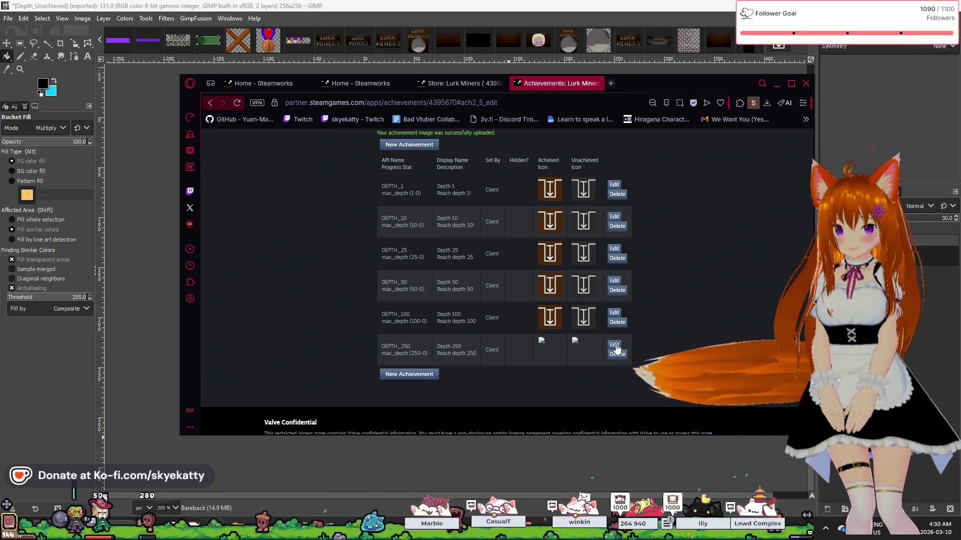
# Attach Depth_Achieved.jpg and the unachieved depth-arrow image as DEPTH_250's icons, then upload and save.
pyautogui.click(615, 346)
pyautogui.moveTo(651, 151)
pyautogui.mouseDown()
pyautogui.moveTo(575, 188)
pyautogui.moveTo(520, 363)
pyautogui.mouseUp()
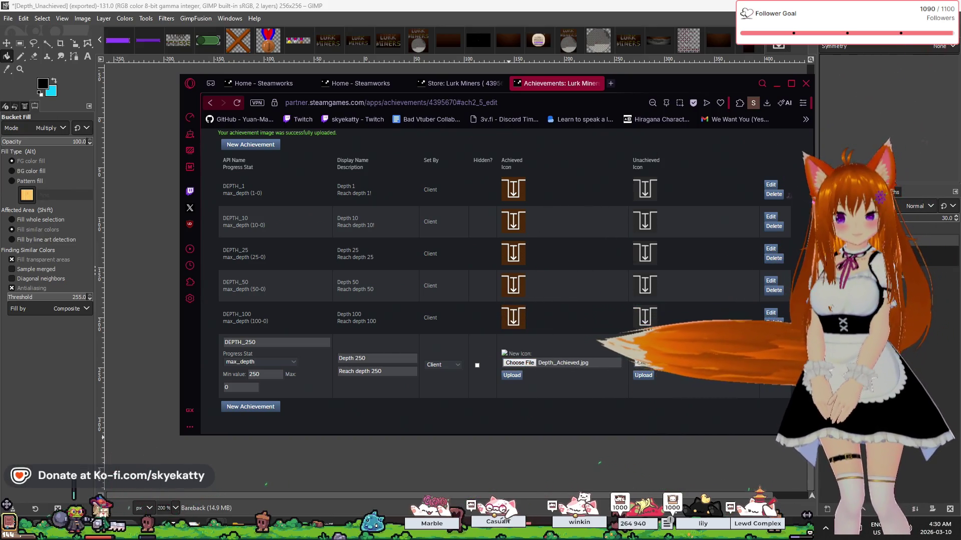
pyautogui.moveTo(959, 371); pyautogui.dragTo(668, 364)
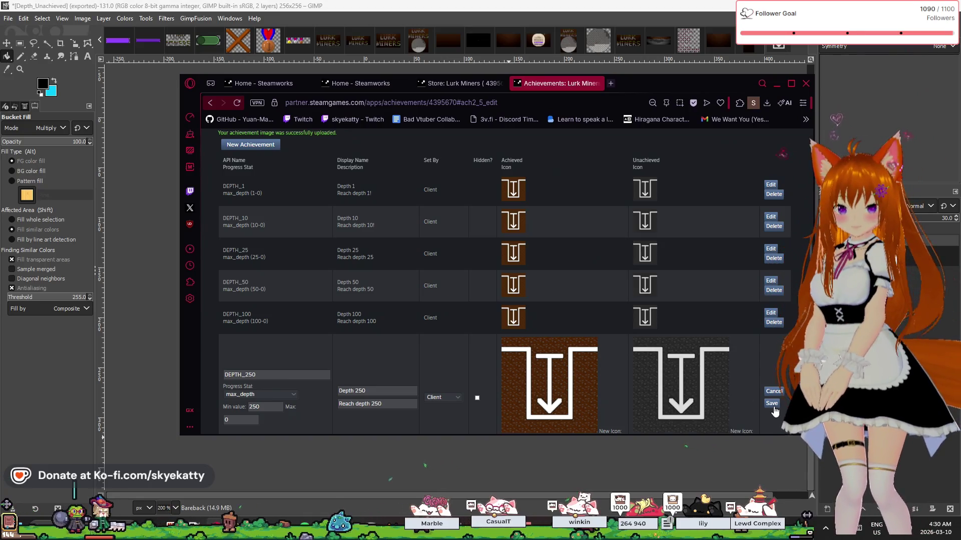
pyautogui.click(771, 403)
pyautogui.scroll(3, 572, 328)
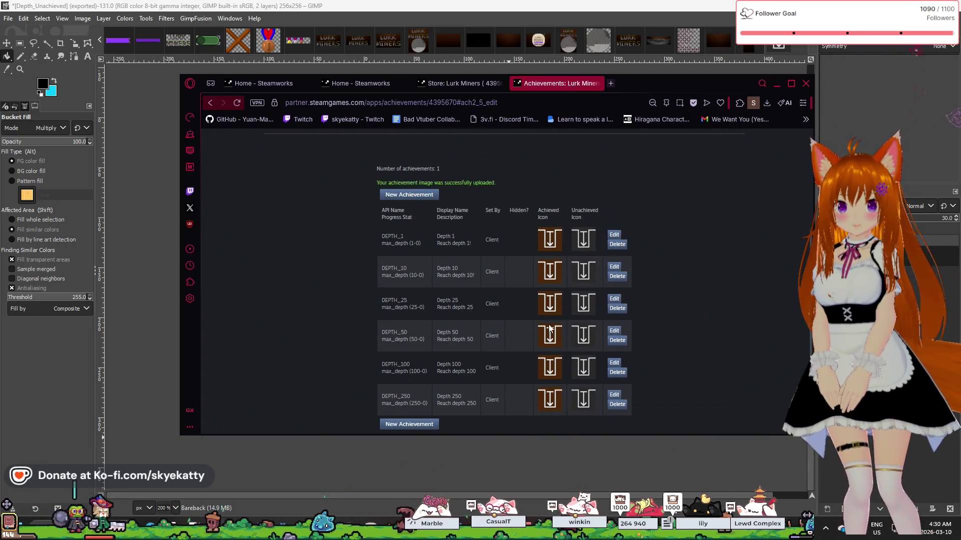
pyautogui.scroll(-2, 546, 324)
pyautogui.scroll(2, 545, 325)
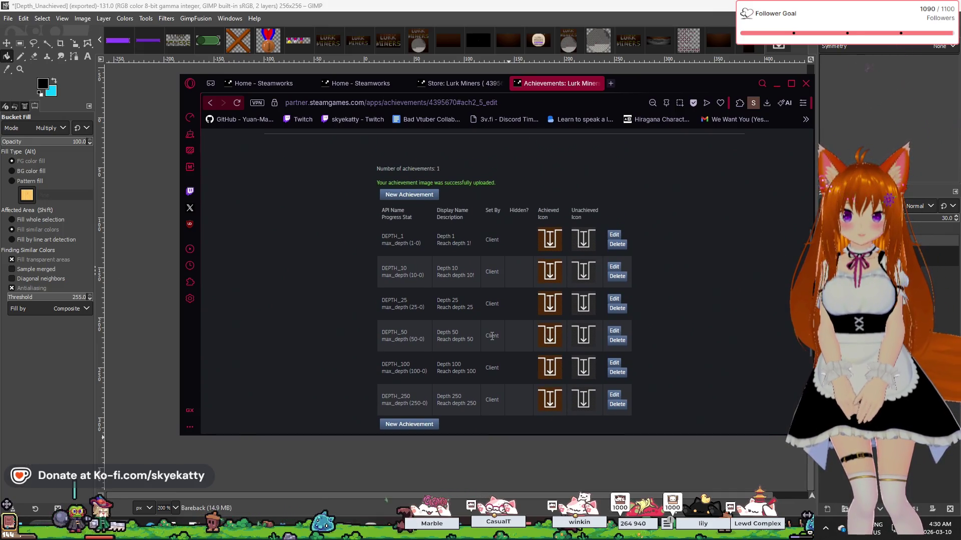
pyautogui.scroll(-1, 520, 330)
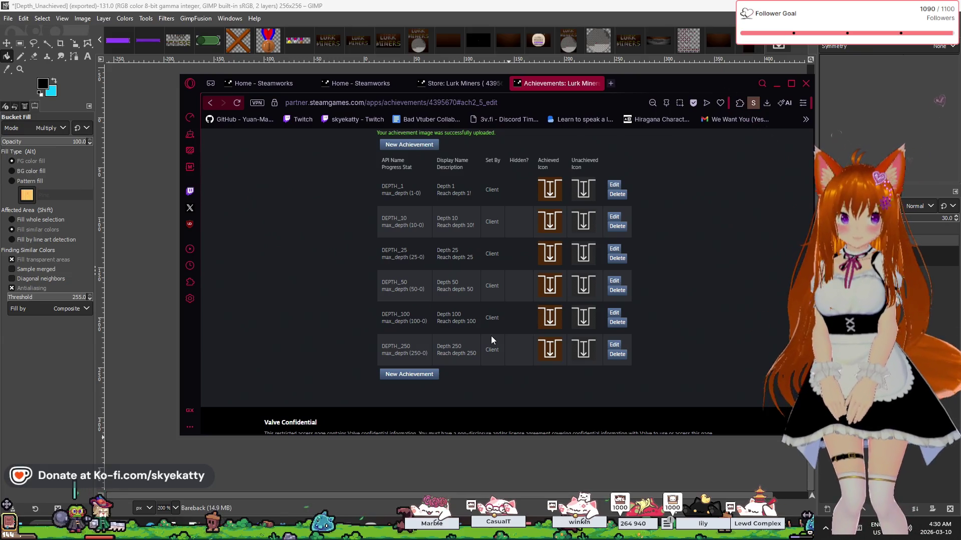
pyautogui.scroll(1, 490, 336)
pyautogui.scroll(-1, 491, 335)
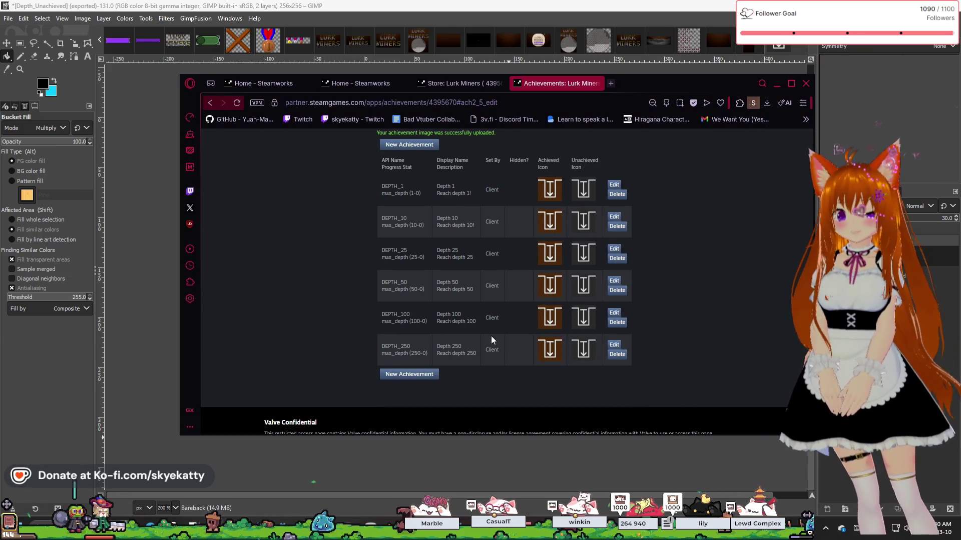